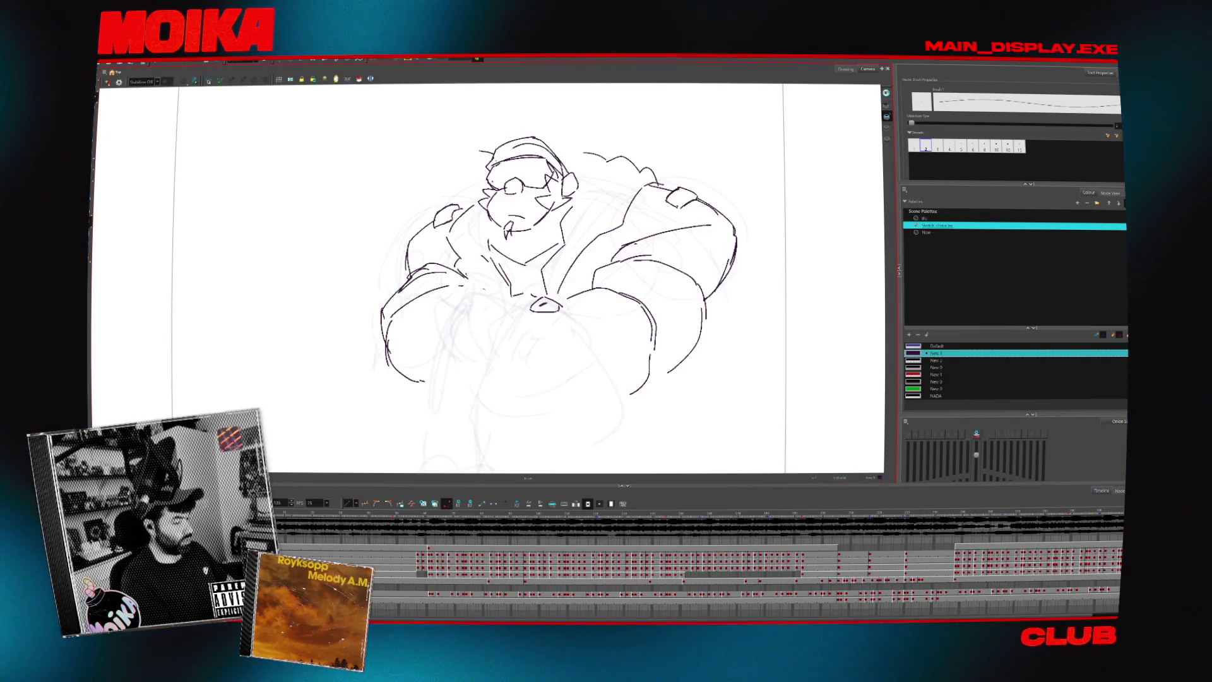
Sketch a spiky hair tuft above the cap and nudge the head down and right.
mouse_move(475, 135)
left_mouse_down()
mouse_move(489, 149)
mouse_move(471, 152)
left_mouse_up()
mouse_move(505, 113)
left_mouse_down()
mouse_move(473, 135)
mouse_move(558, 118)
mouse_move(564, 139)
left_mouse_up()
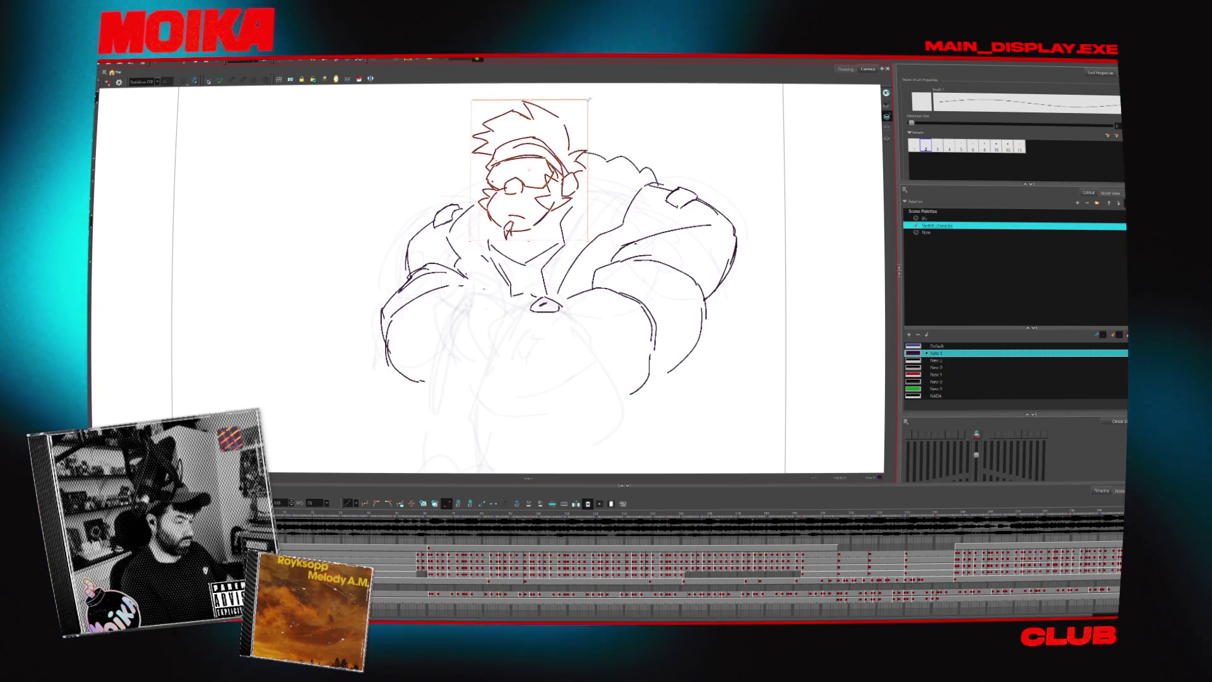
left_click_drag(566, 137, 569, 122)
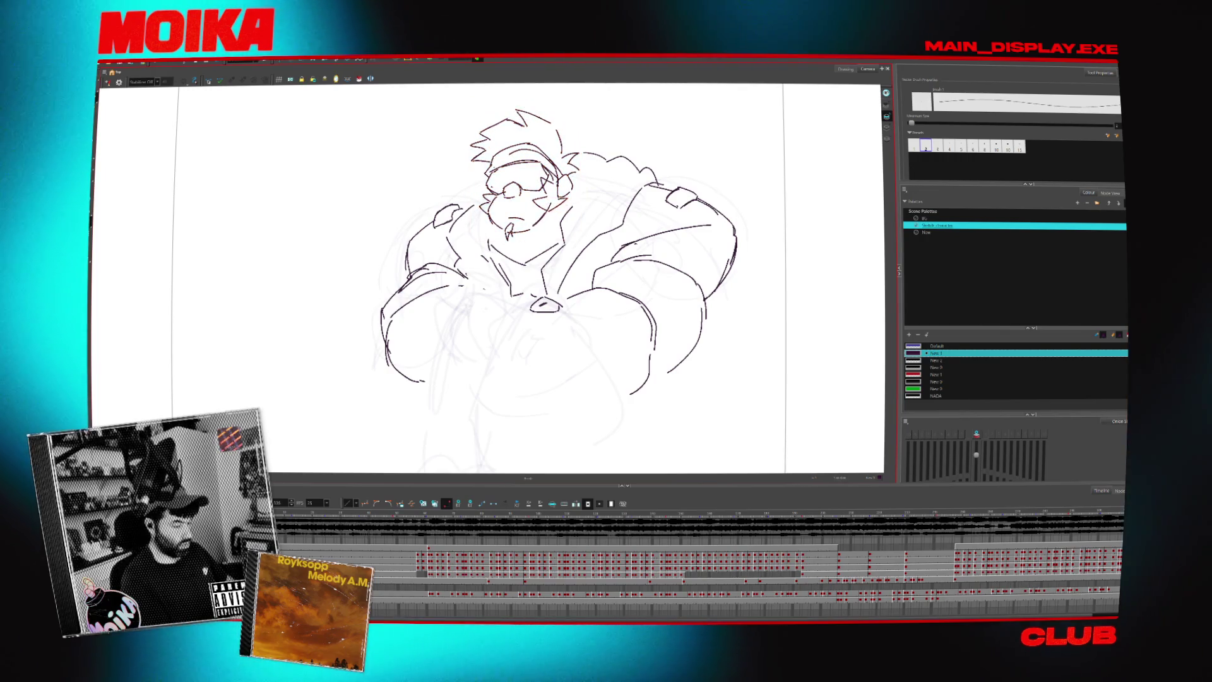
left_click_drag(557, 206, 560, 211)
left_click(587, 232)
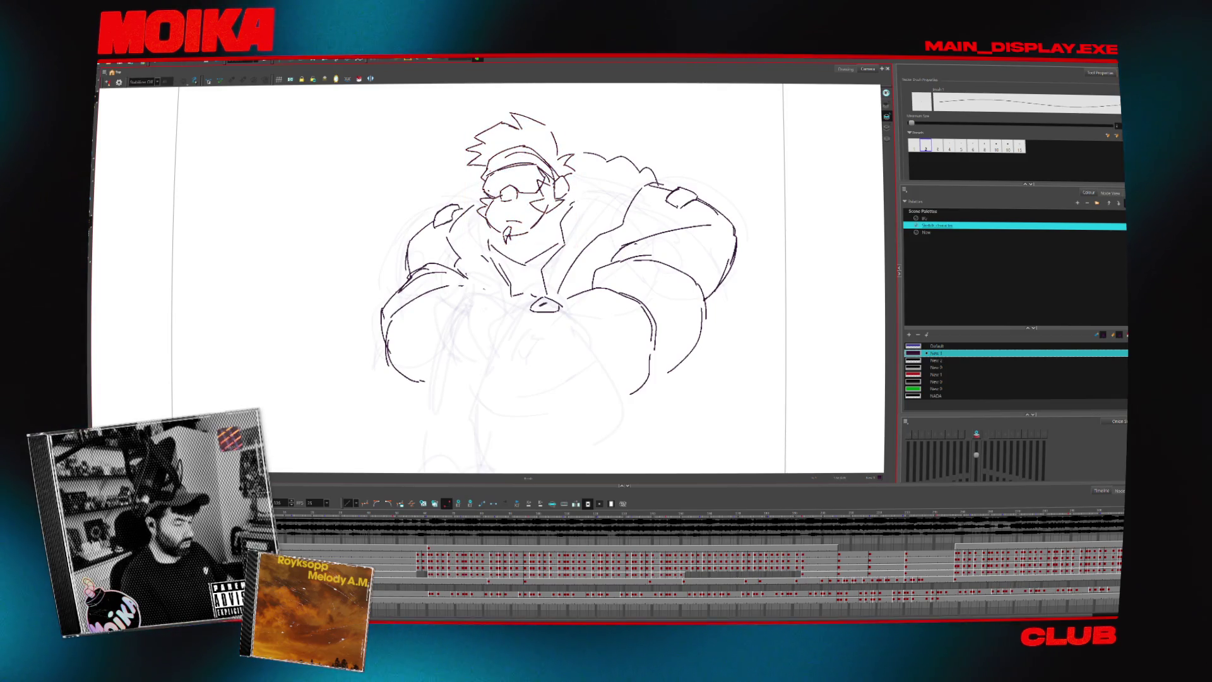
Select the head together with its new hair and scale it down slightly.
key("alt+b")
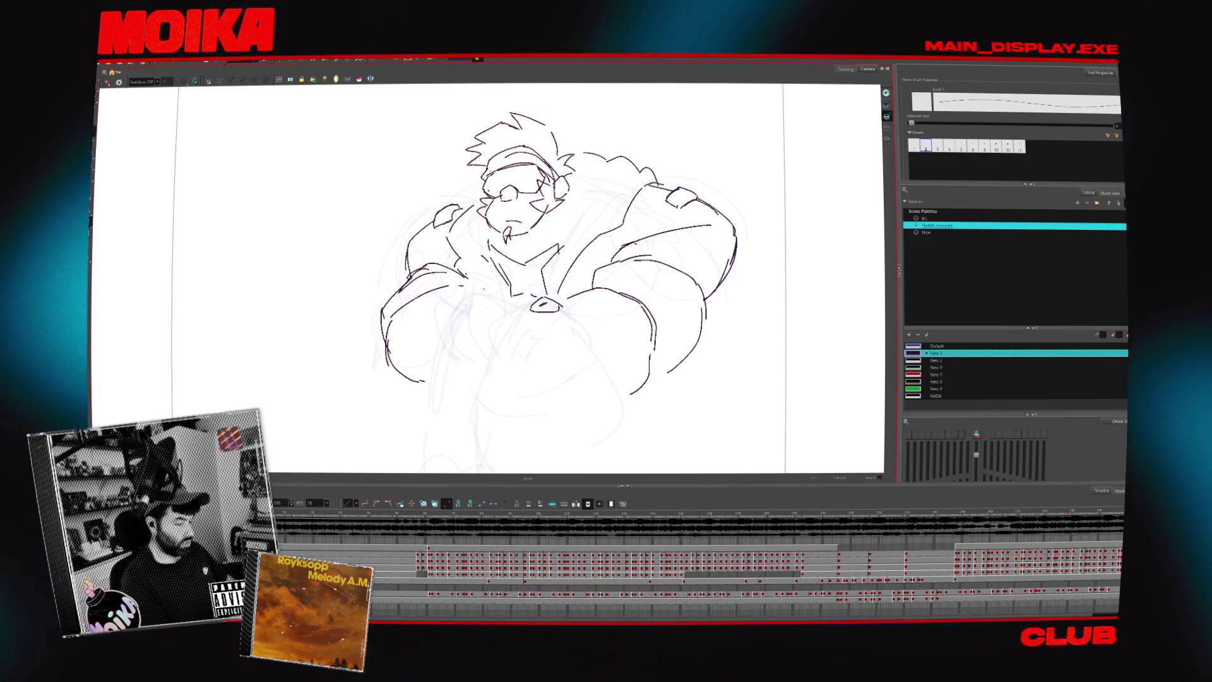
scroll(555, 277, "down", 2)
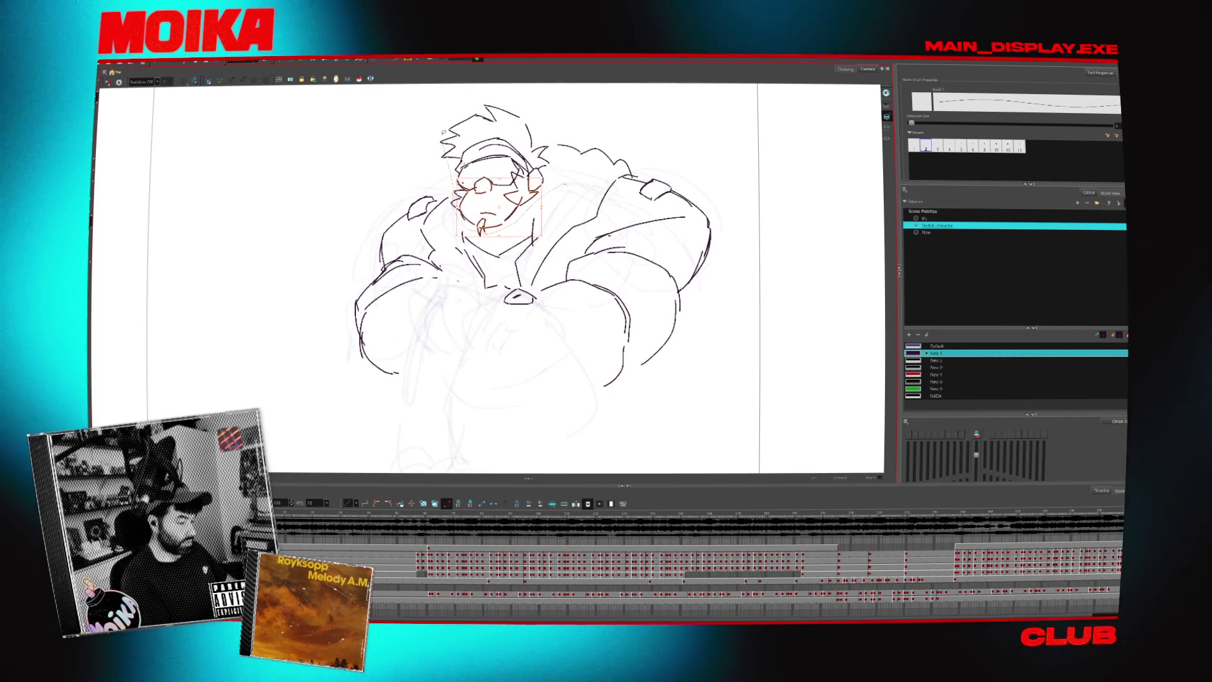
left_click_drag(429, 95, 562, 246)
left_click_drag(551, 102, 541, 112)
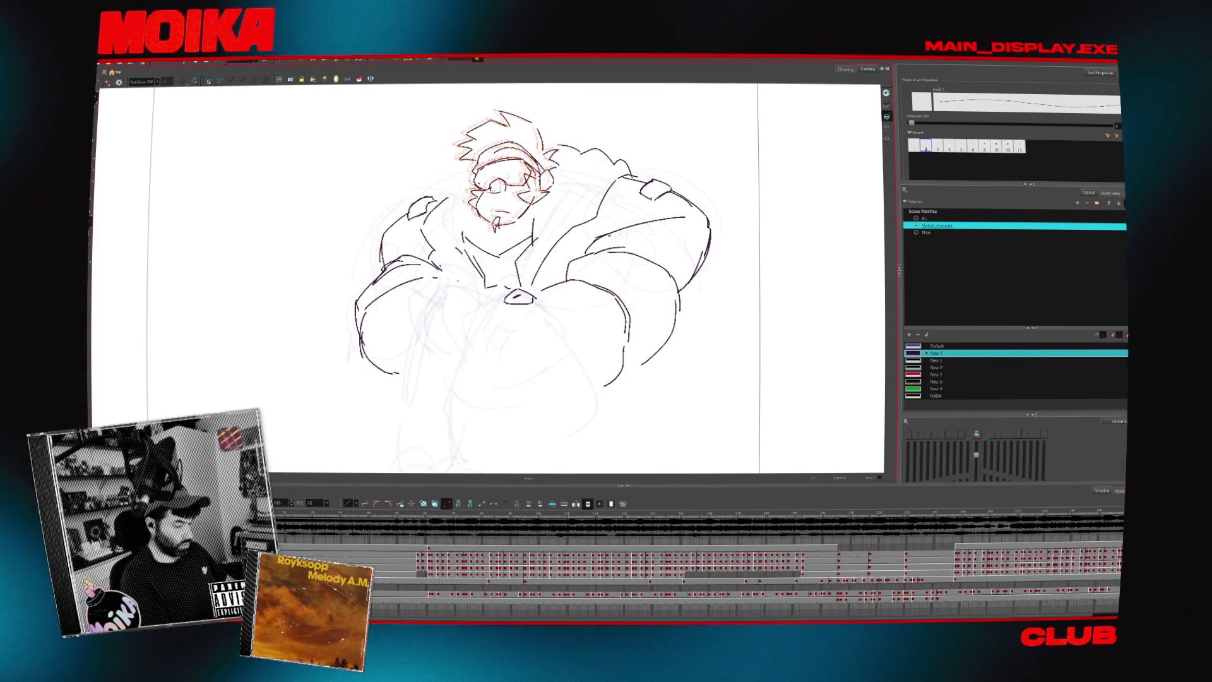
left_click_drag(537, 202, 541, 236)
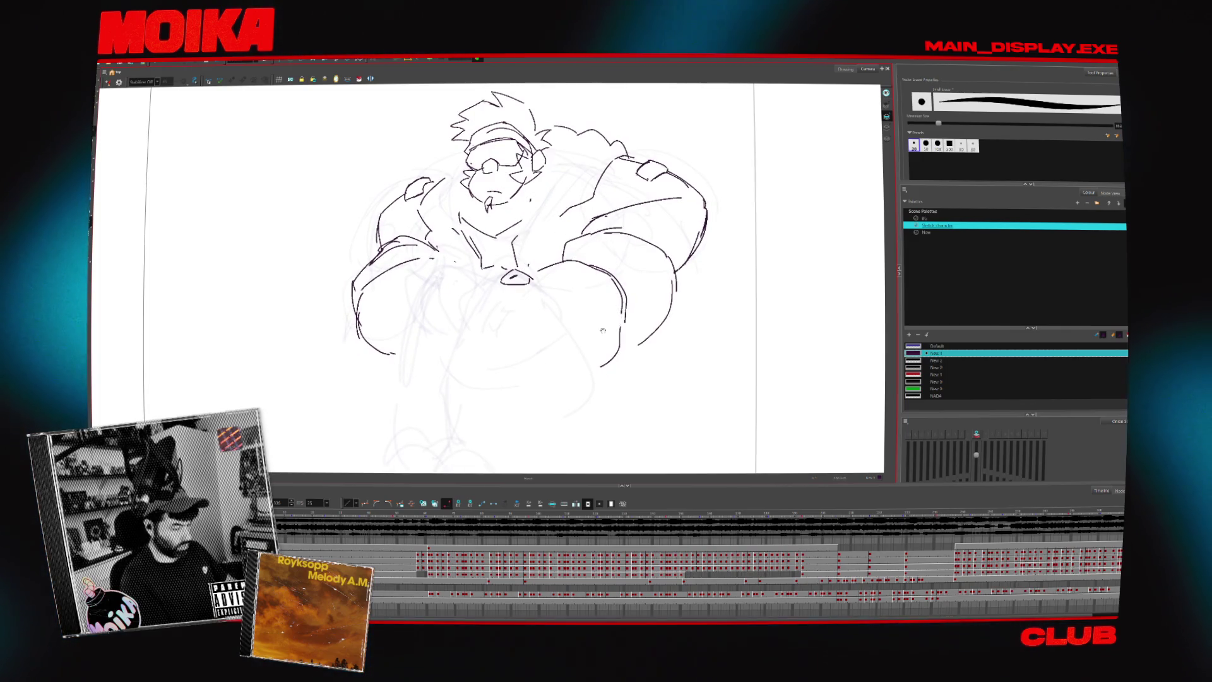
left_click_drag(604, 326, 622, 253)
Lasso the left arm strokes and move the arm up and to the left.
left_click_drag(346, 139, 335, 155)
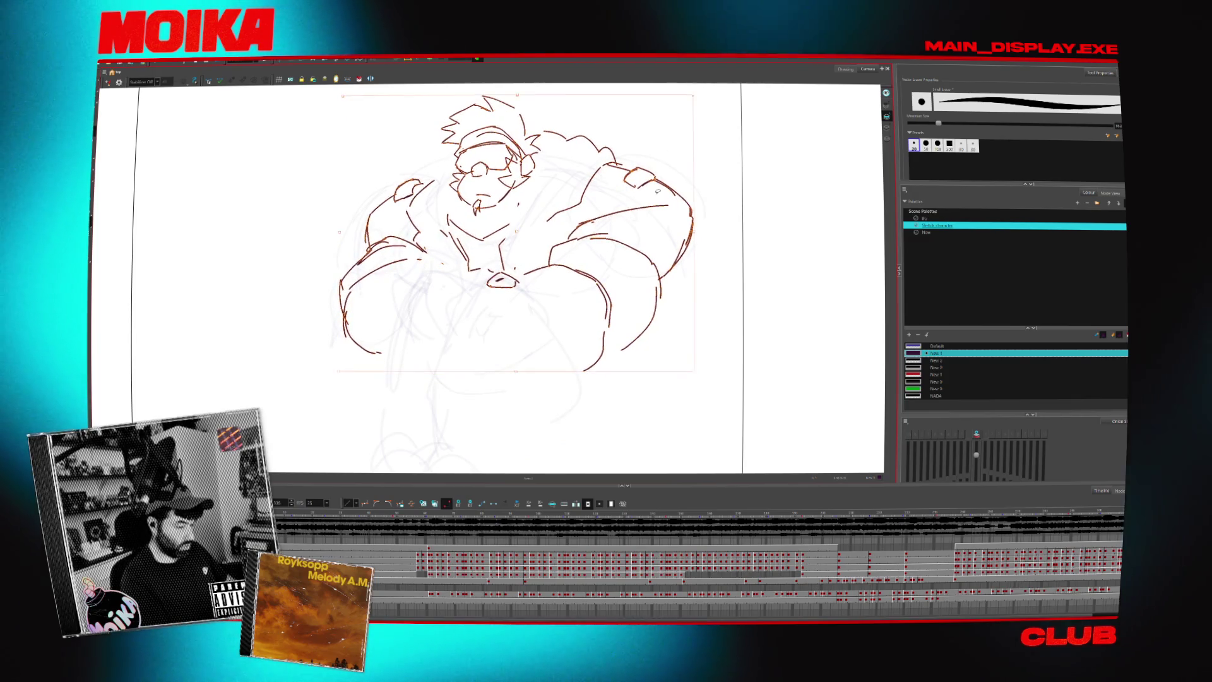
left_click_drag(379, 183, 429, 224)
left_click_drag(413, 146, 352, 395)
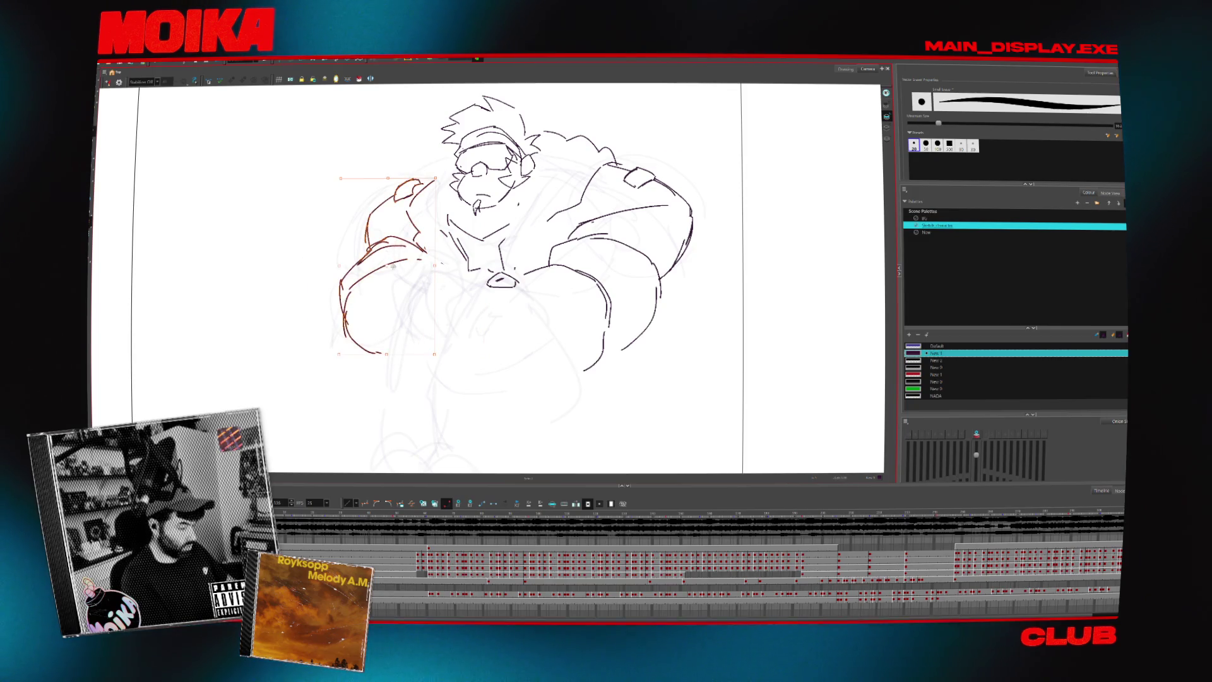
left_click_drag(382, 257, 371, 246)
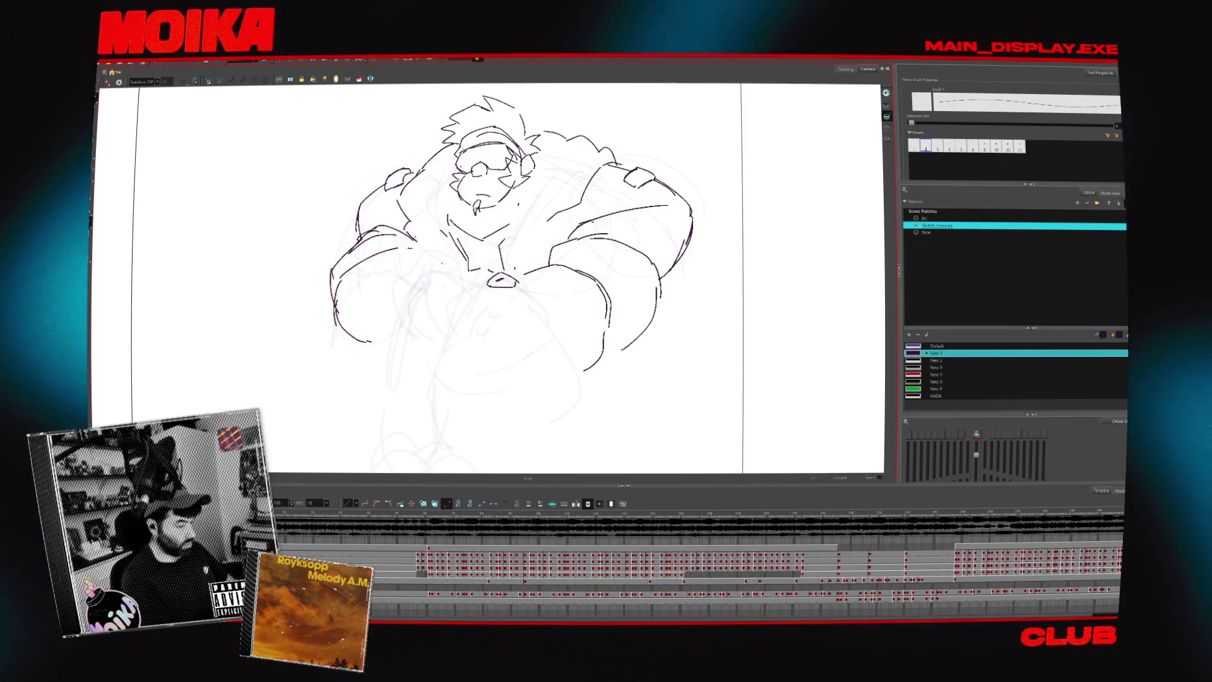
left_click_drag(531, 352, 519, 242)
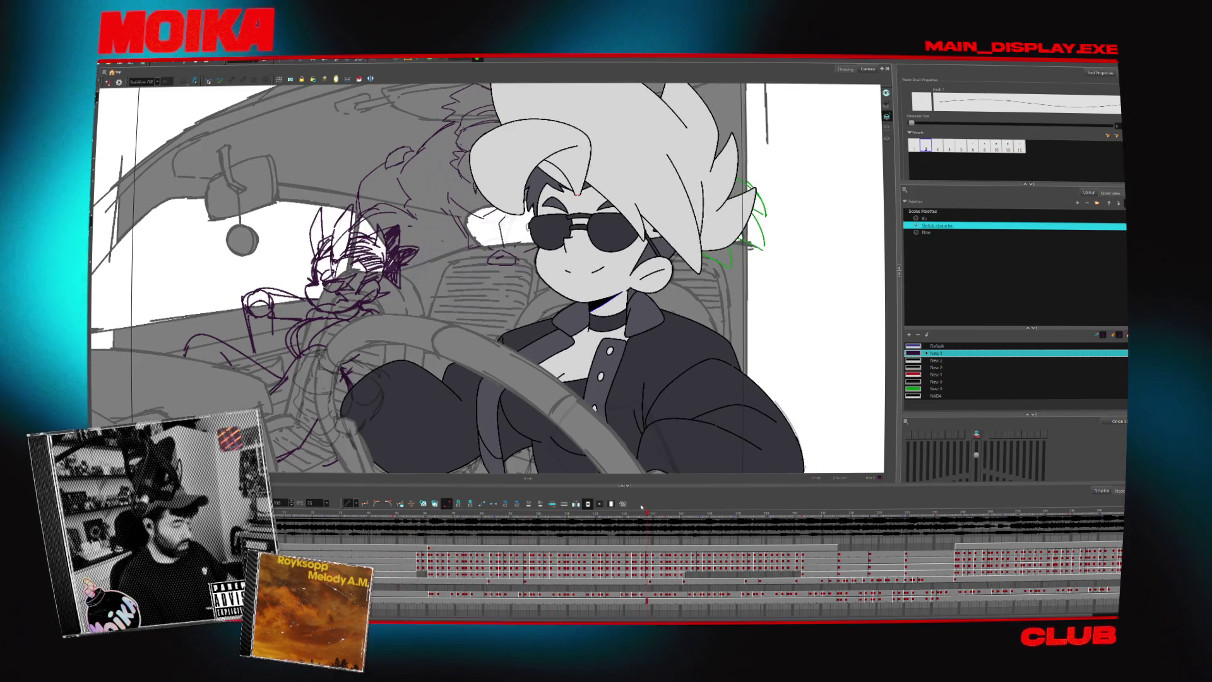
key("space")
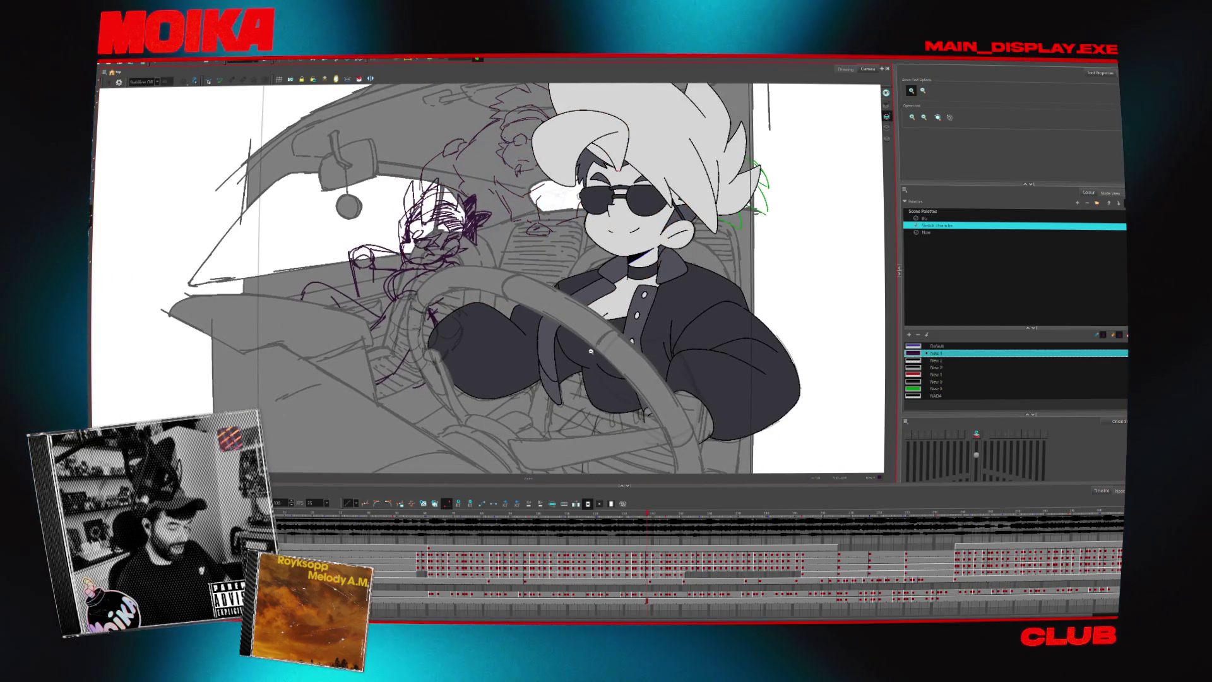
left_click(870, 519)
left_click(808, 526)
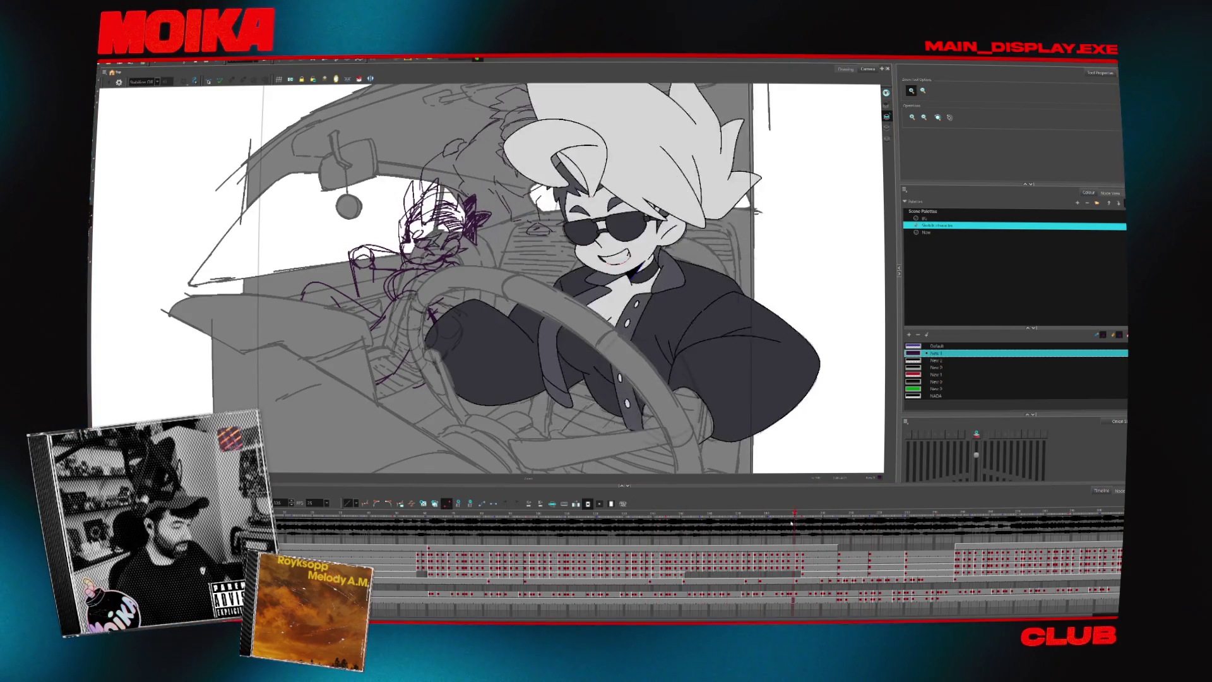
left_click_drag(803, 526, 655, 524)
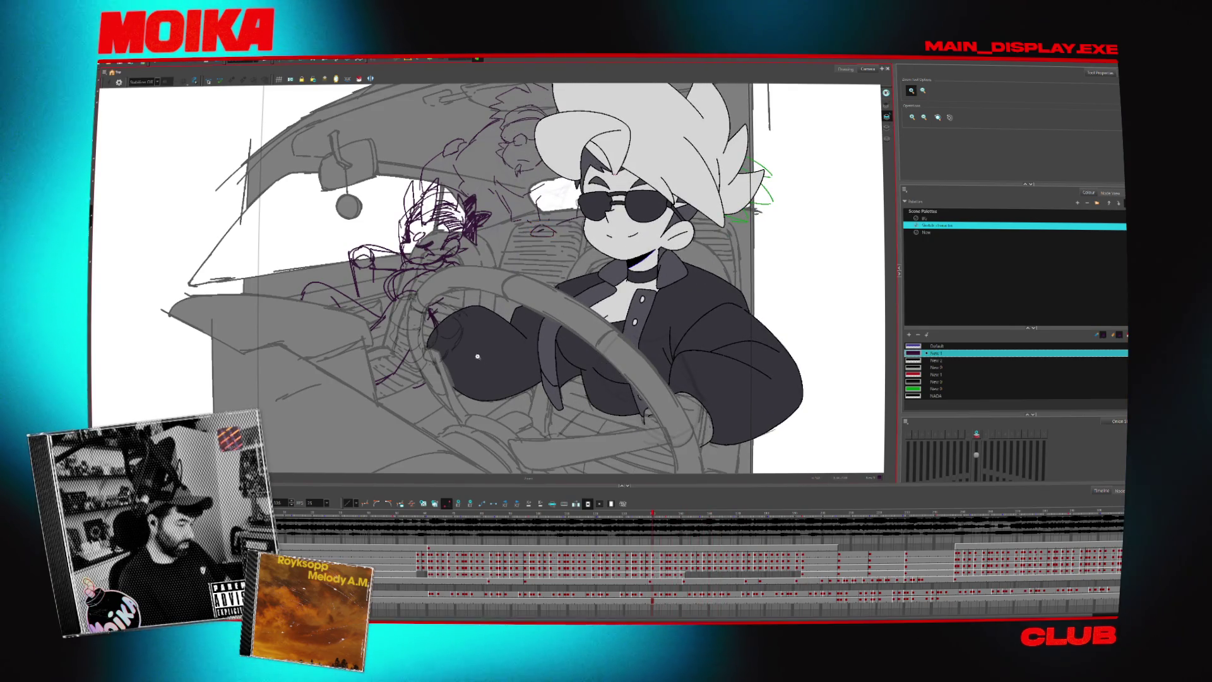
left_click_drag(543, 231, 614, 223)
left_click(442, 522)
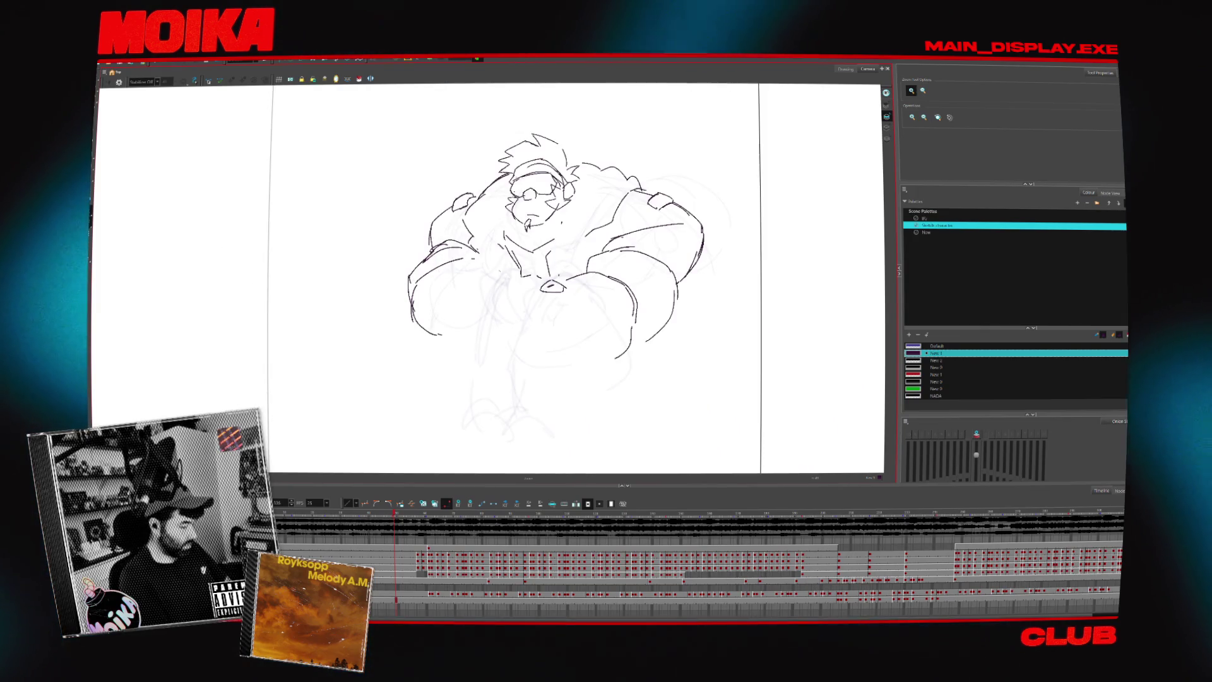
key("2")
key("alt+b")
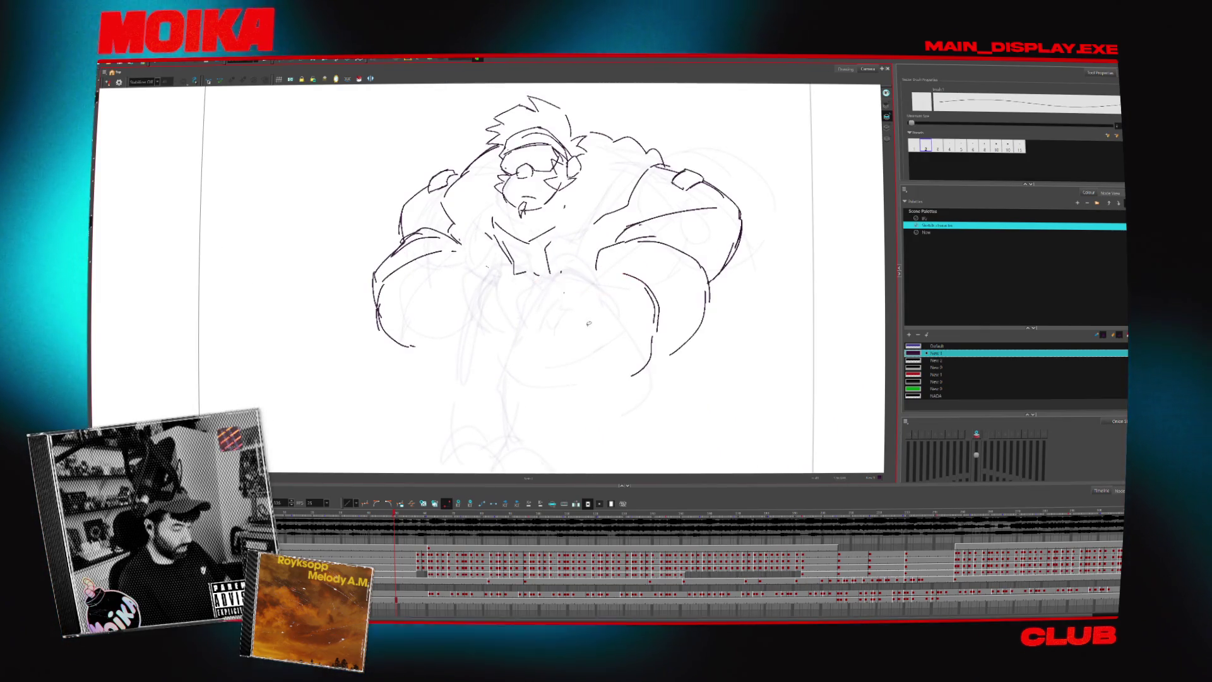
Delete the stray belt oval, then erase and redraw the right arm's line.
key("ctrl+z")
key("alt+s")
mouse_move(747, 308)
left_mouse_down()
mouse_move(641, 373)
mouse_move(676, 376)
left_mouse_up()
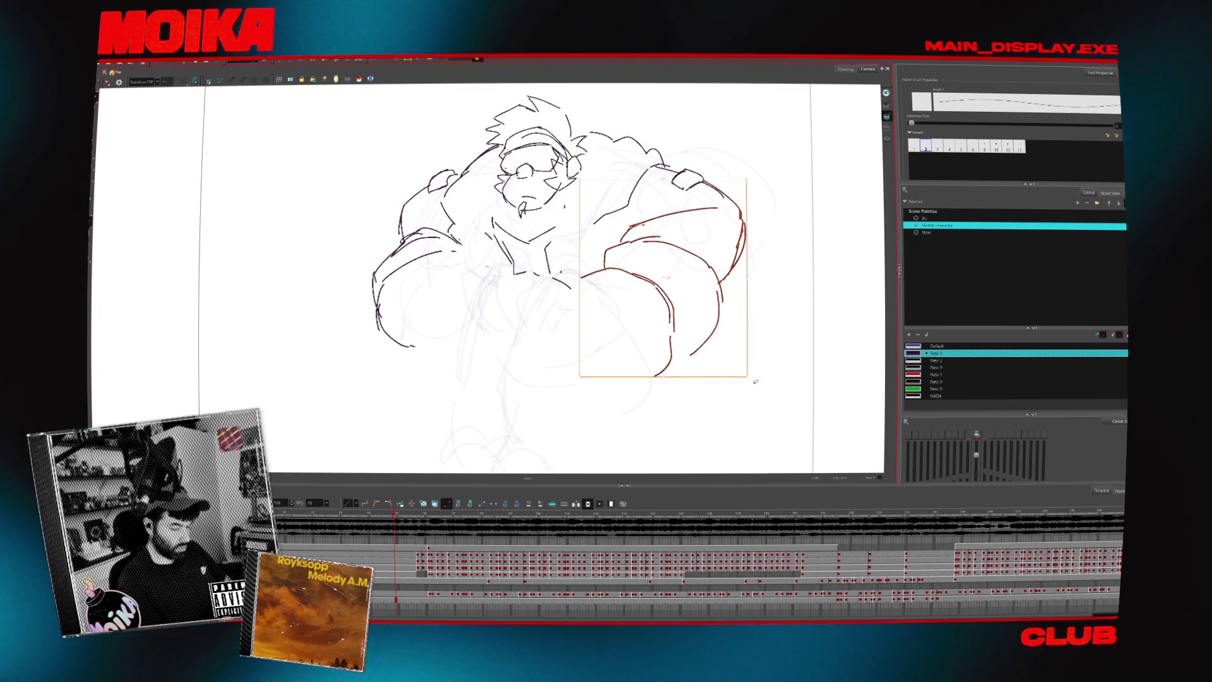
left_click(763, 303)
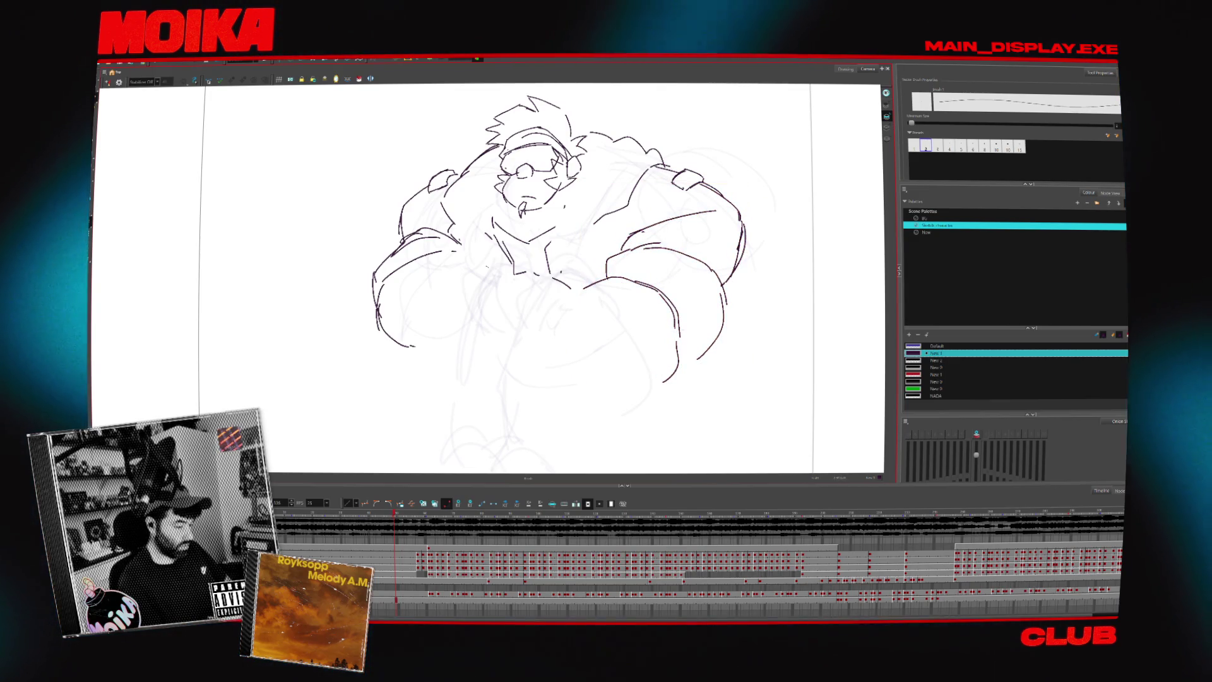
left_click(672, 360)
left_click_drag(660, 294, 681, 319)
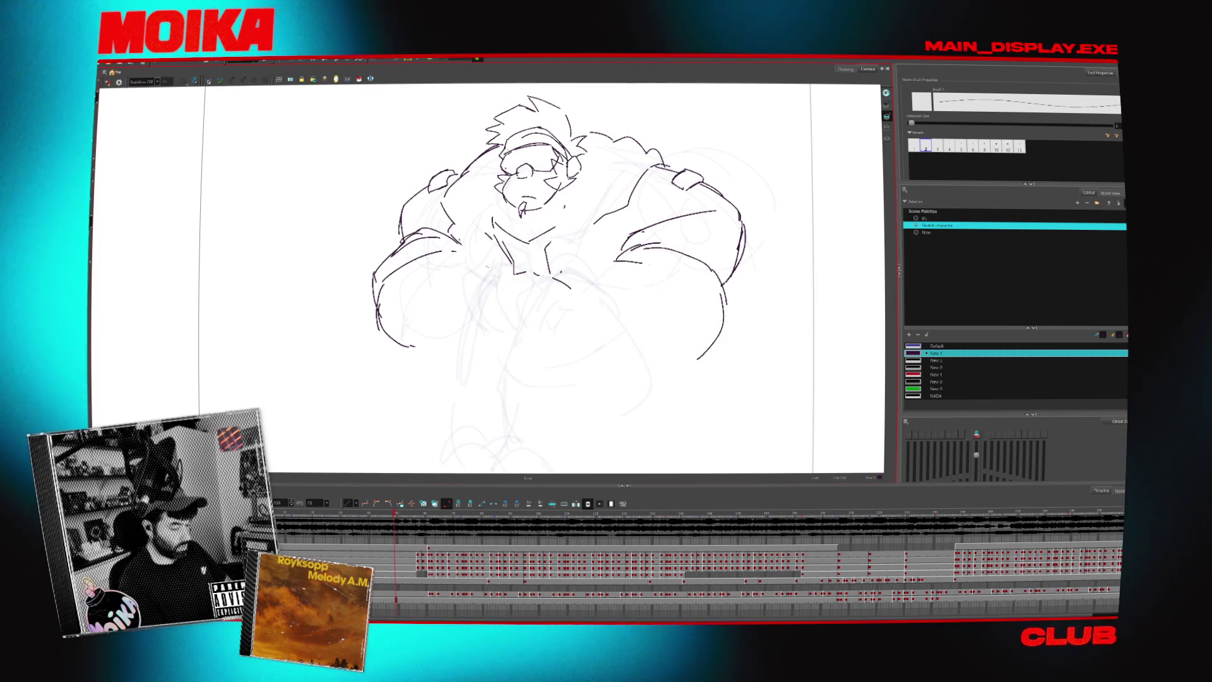
left_click_drag(616, 260, 678, 306)
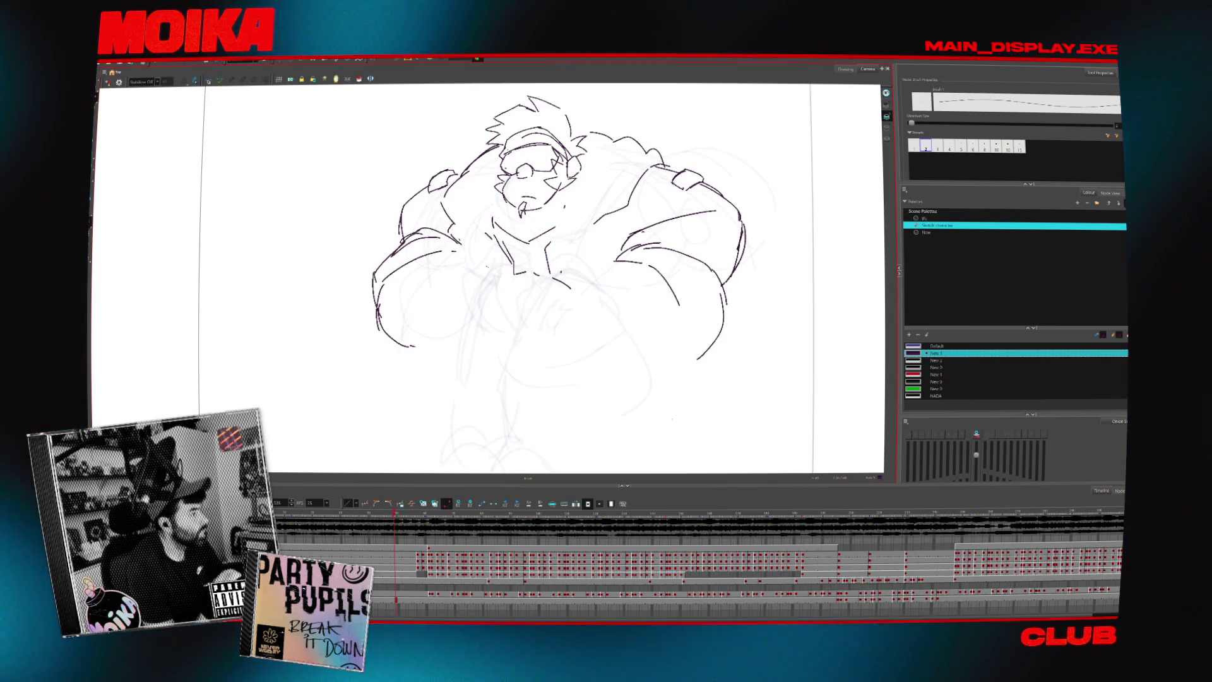
Draw the chest curve, left body outline and a line down from the chest.
mouse_move(505, 284)
left_mouse_down()
mouse_move(488, 271)
mouse_move(559, 289)
left_mouse_up()
left_click_drag(440, 319, 436, 409)
left_click_drag(508, 278, 564, 291)
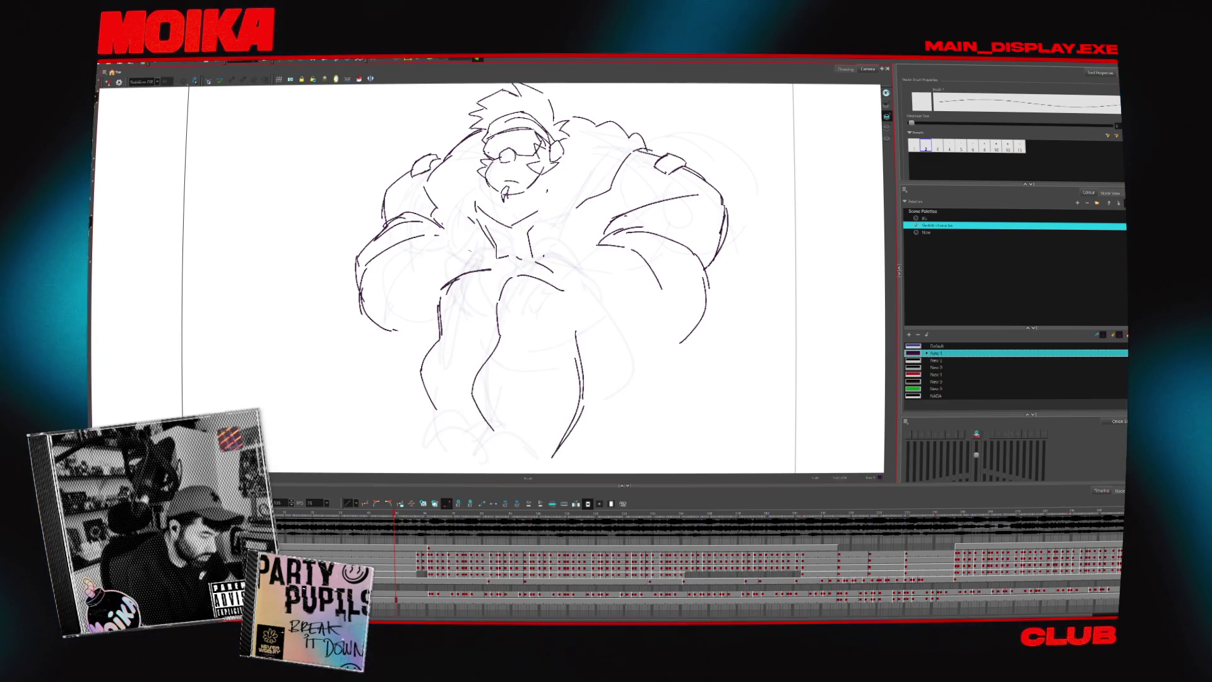
left_click_drag(561, 289, 577, 333)
left_click_drag(499, 277, 484, 291)
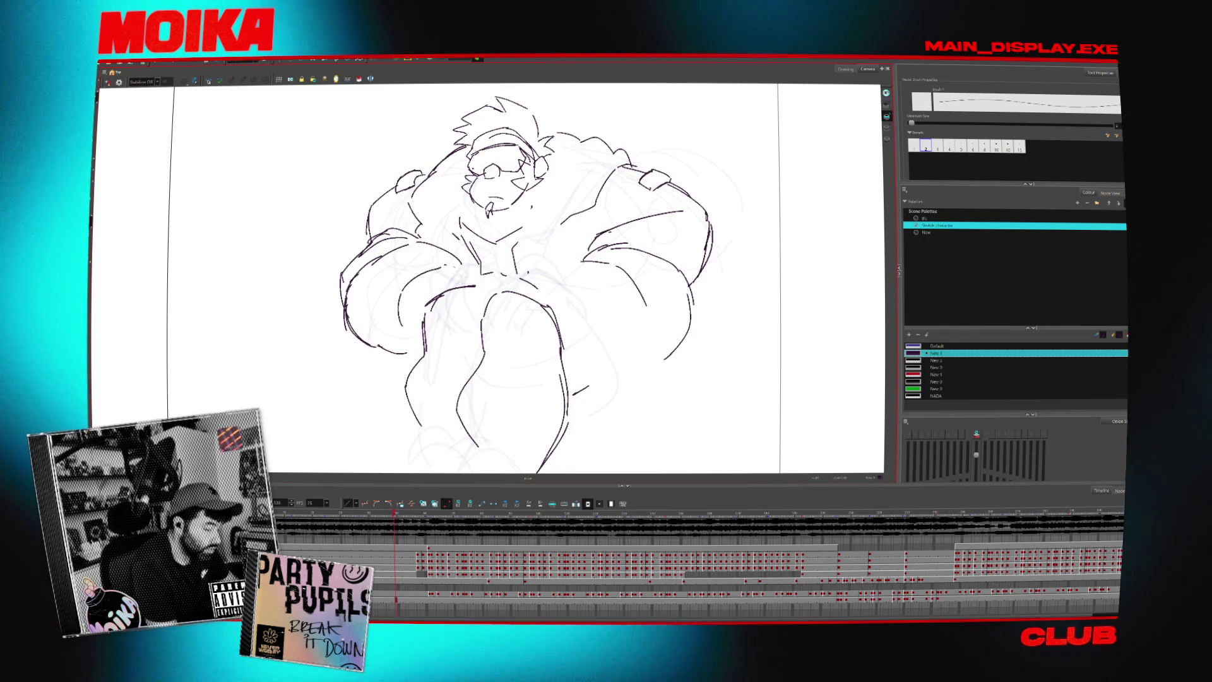
Add a short stroke on the left hip and nudge the leg stroke down and left.
left_click_drag(400, 296, 403, 326)
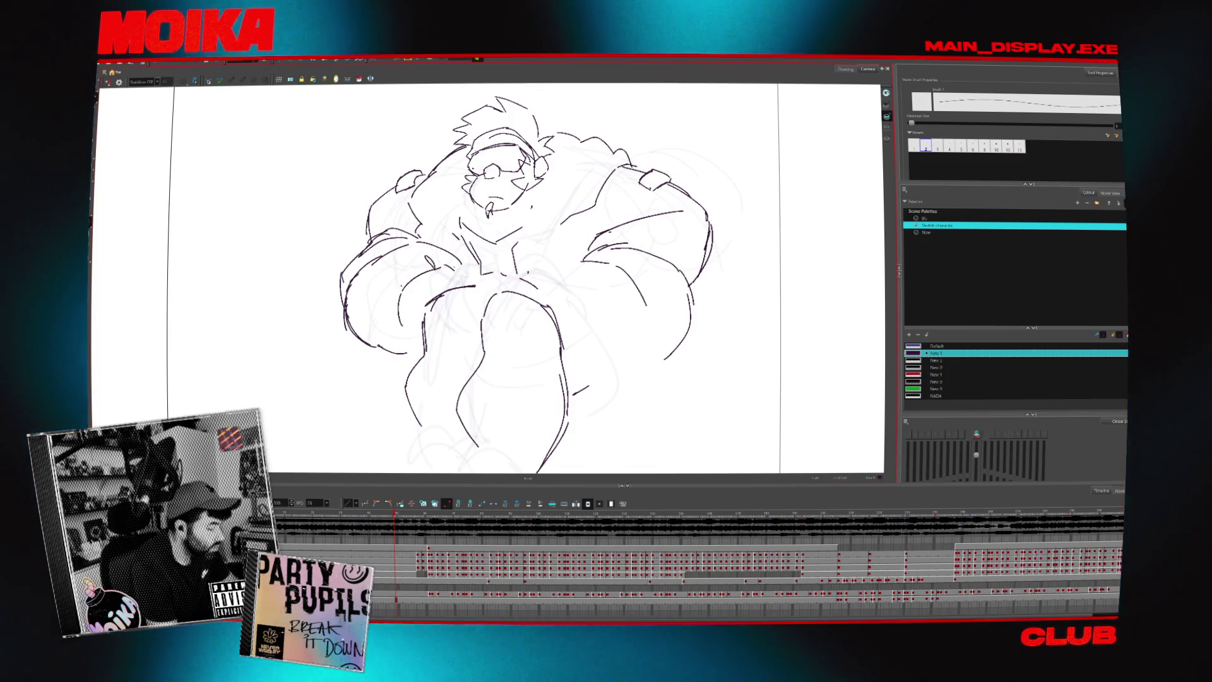
left_click_drag(587, 404, 550, 370)
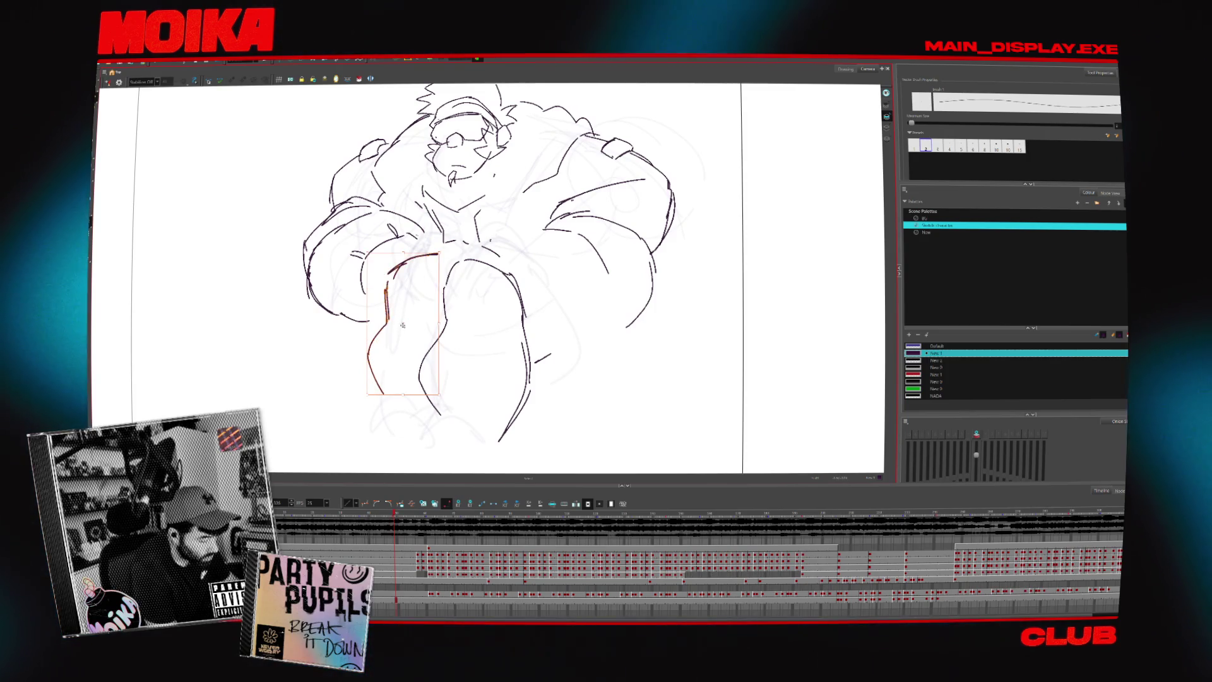
left_click_drag(400, 325, 408, 336)
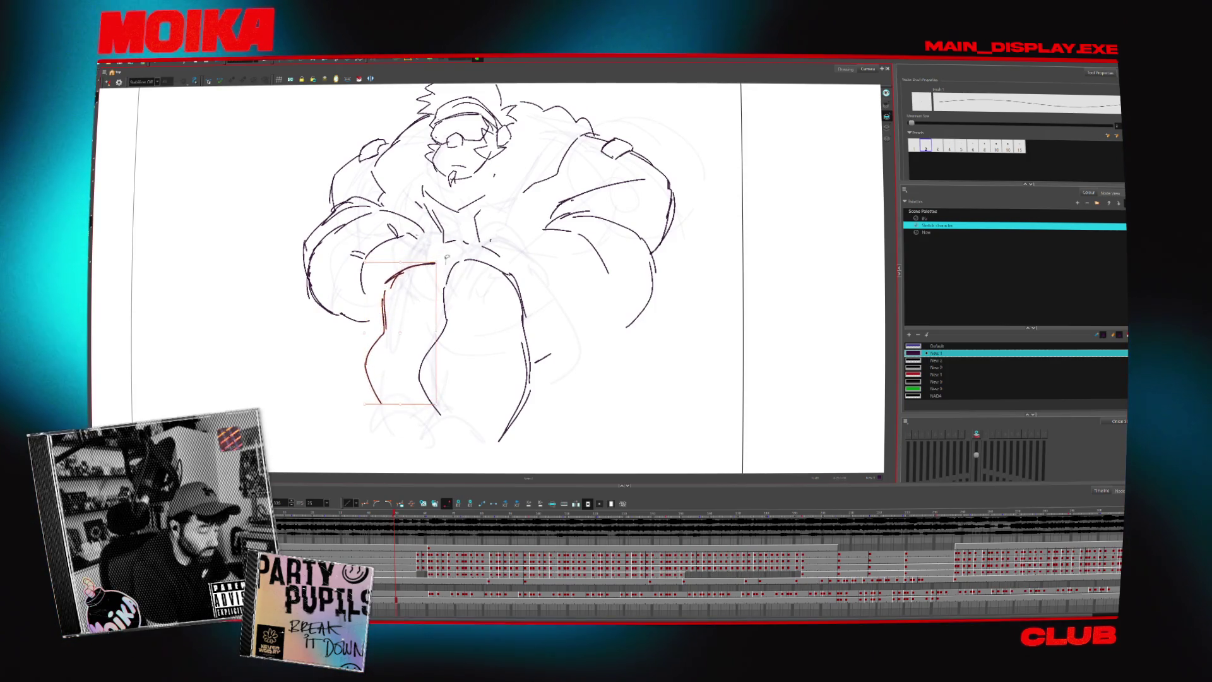
left_click_drag(441, 260, 416, 297)
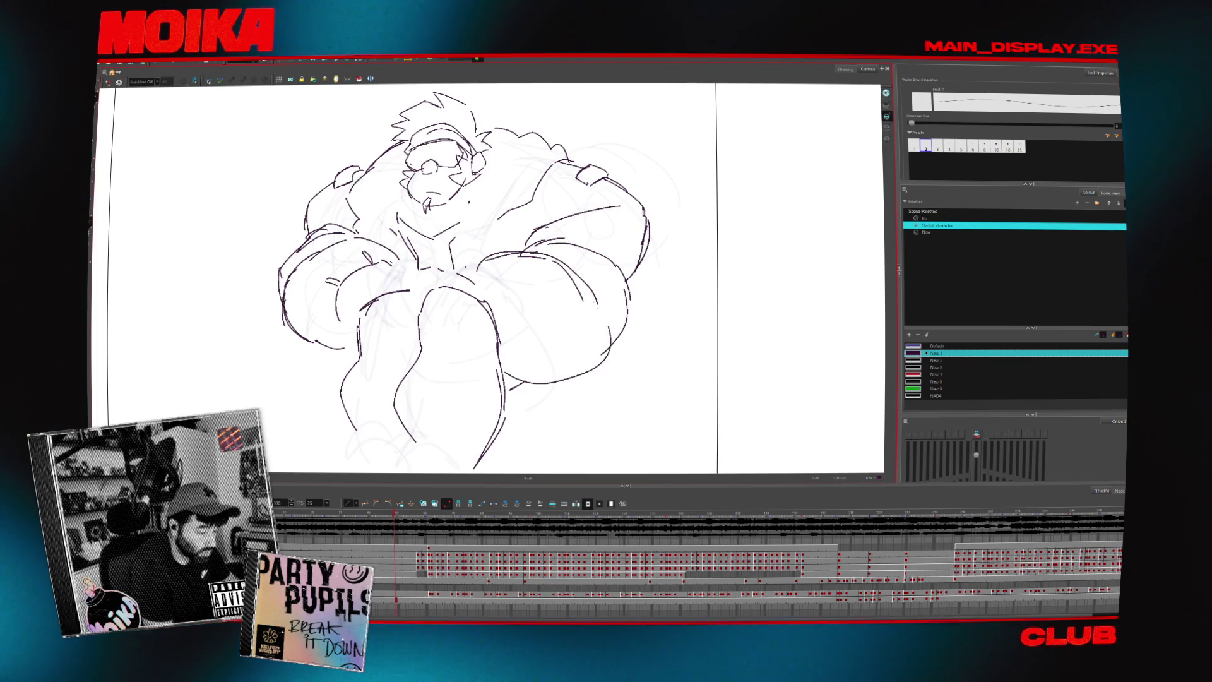
Redraw the belly curve and check it in mirrored view before flipping back.
key("ctrl+z")
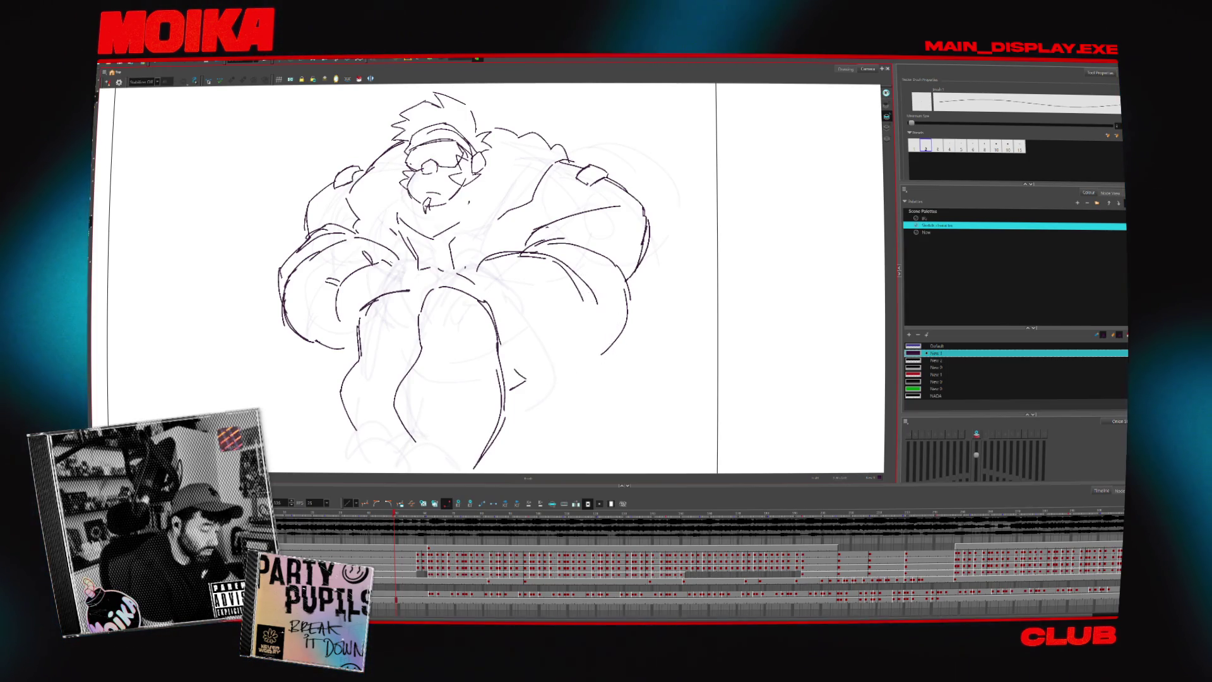
left_click_drag(512, 387, 613, 319)
key("4")
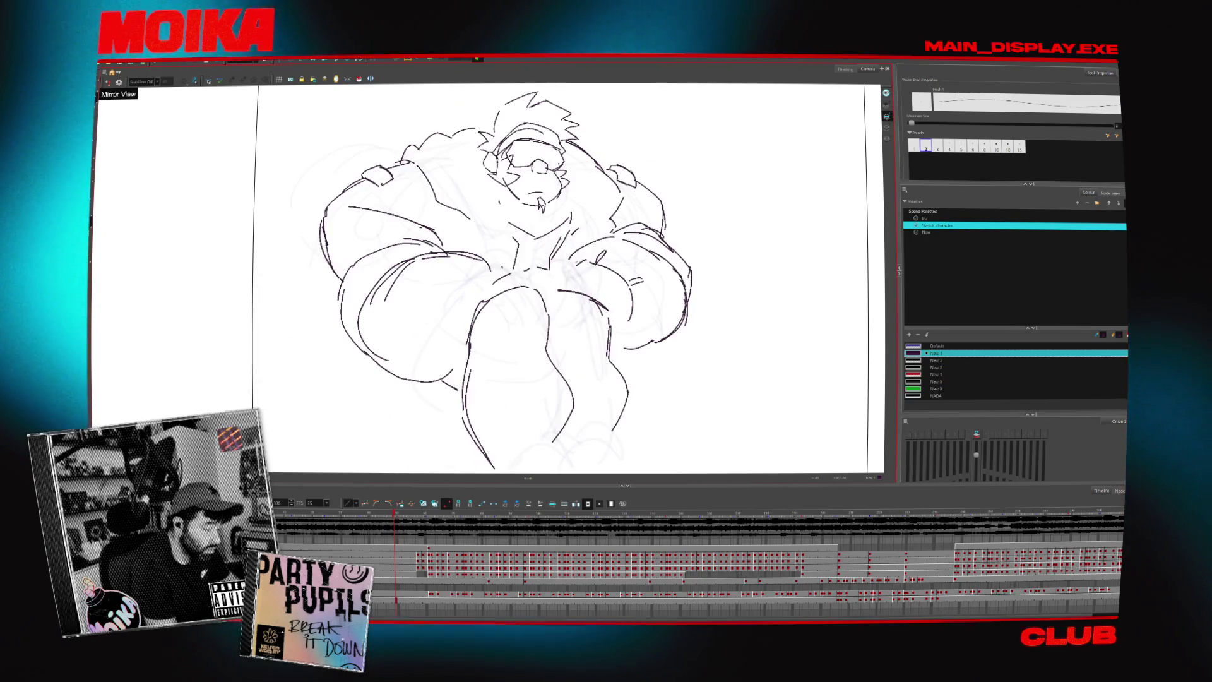
key("alt+b")
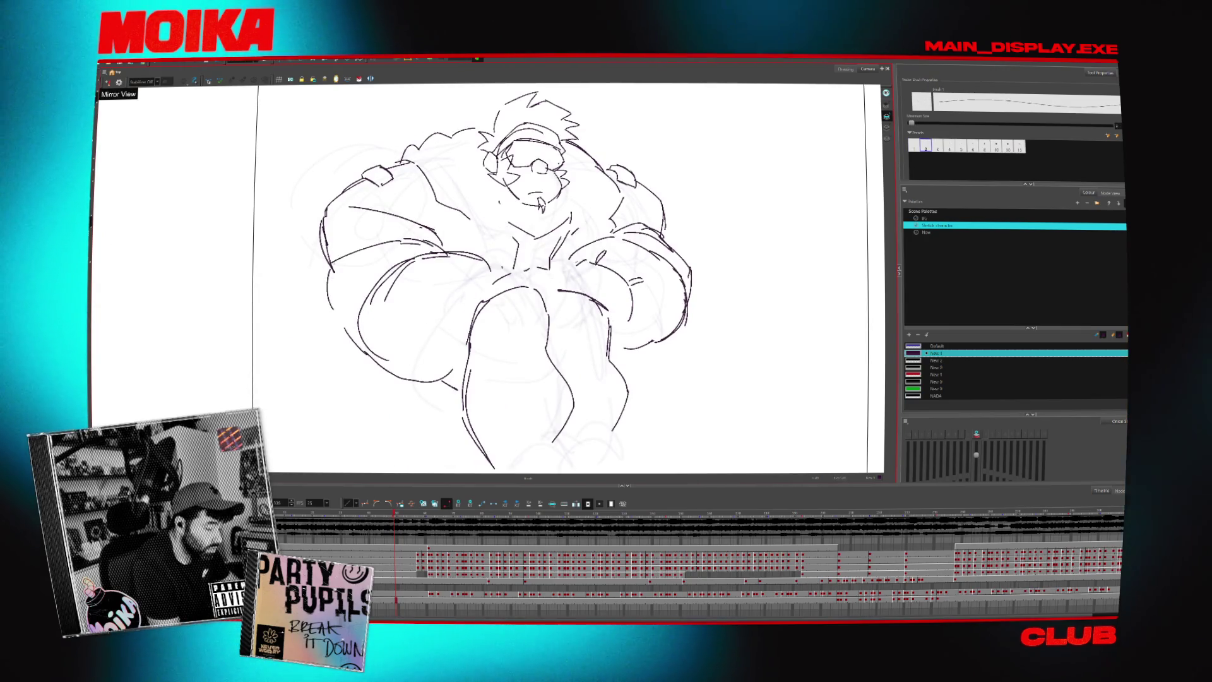
key("4")
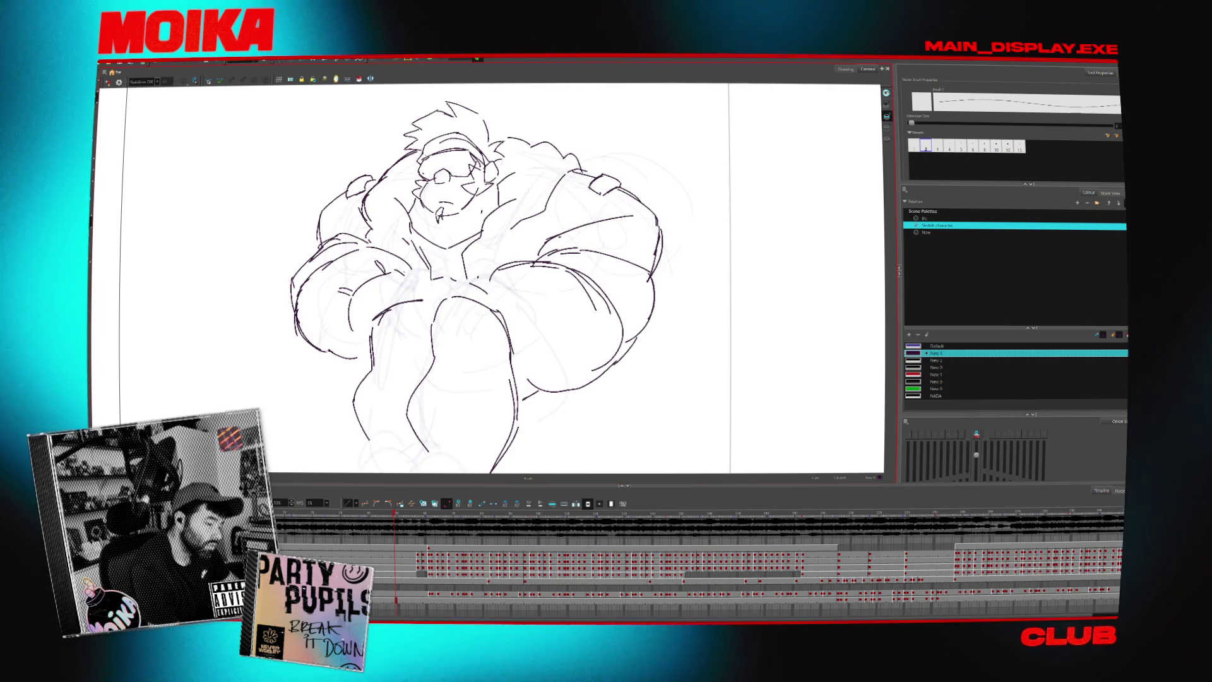
Undo the stray hair mark, redraw hair, shoulder and headphone strokes, and lasso the head.
key("period")
key("comma")
key("ctrl+z")
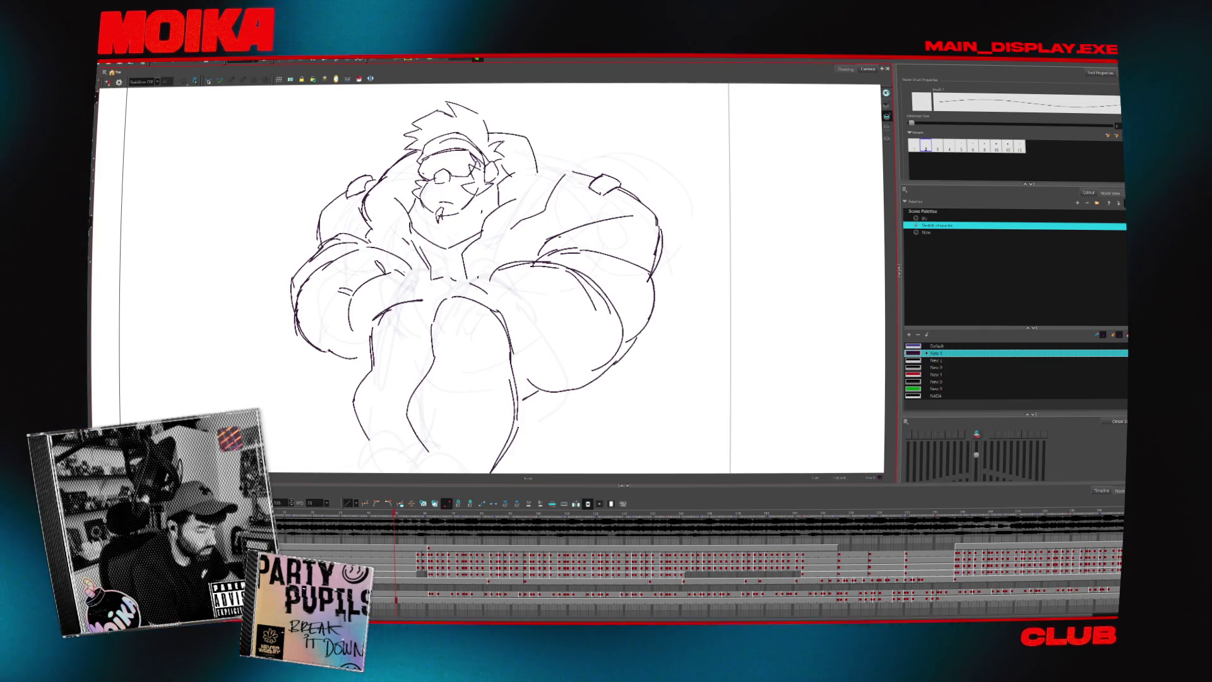
left_click_drag(494, 135, 546, 184)
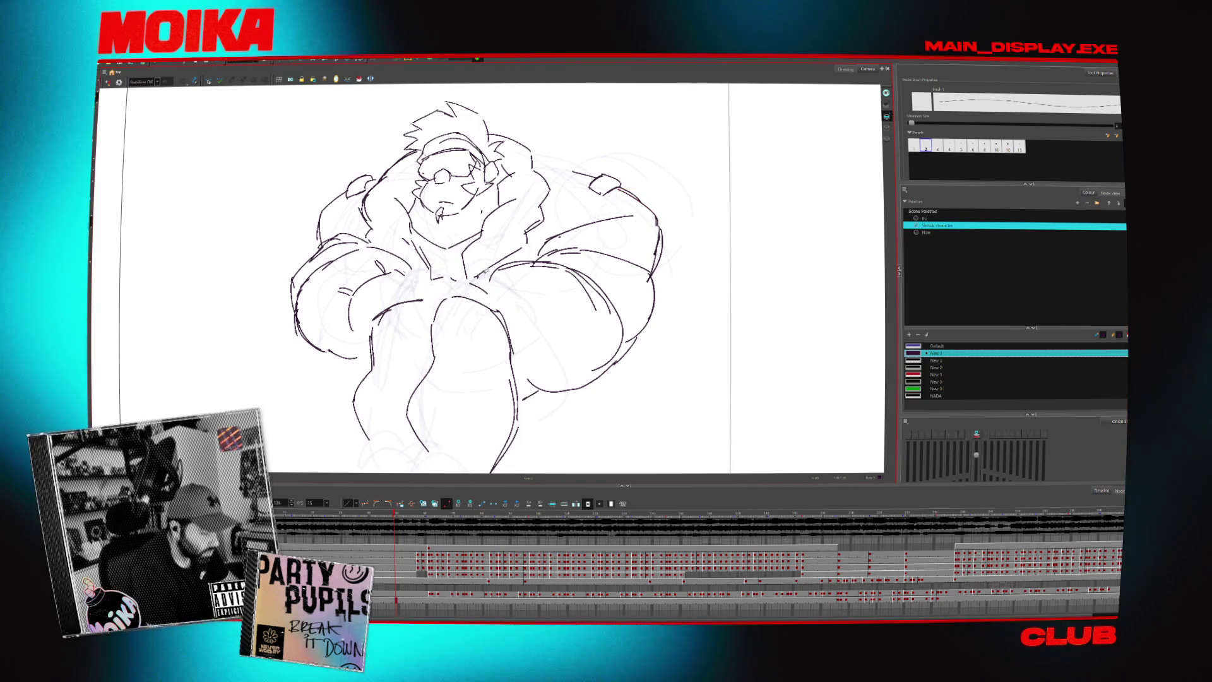
left_click_drag(486, 271, 491, 273)
left_click_drag(502, 200, 506, 214)
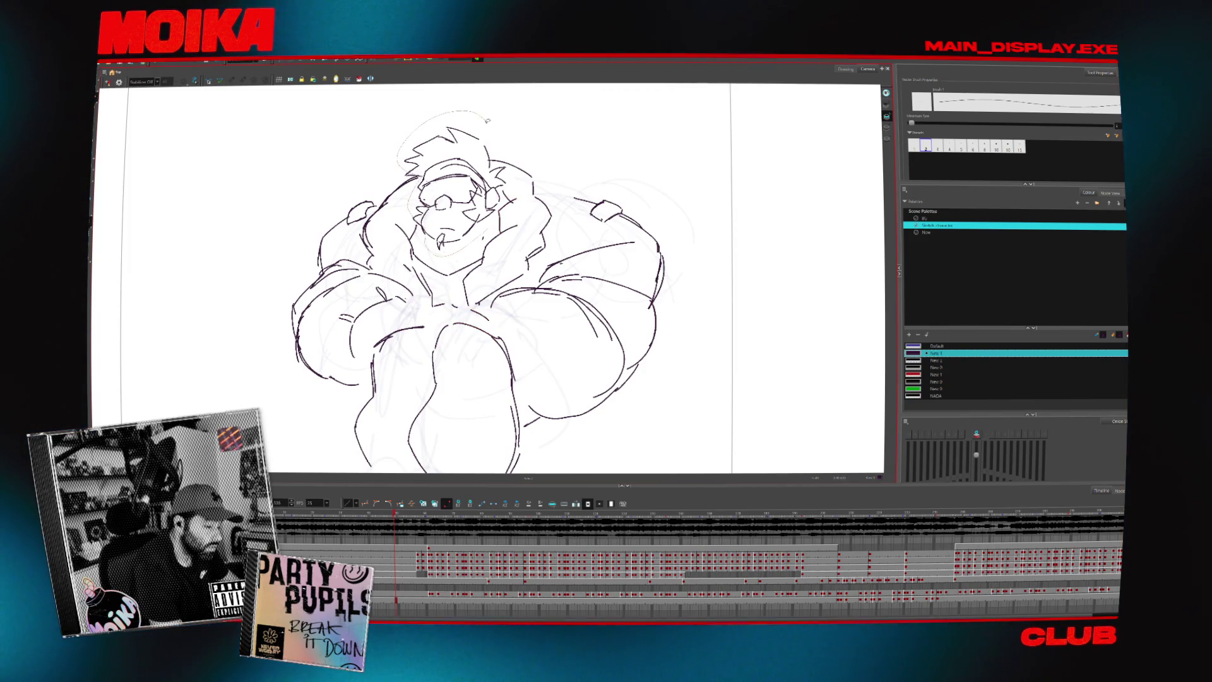
left_click_drag(454, 252, 506, 237)
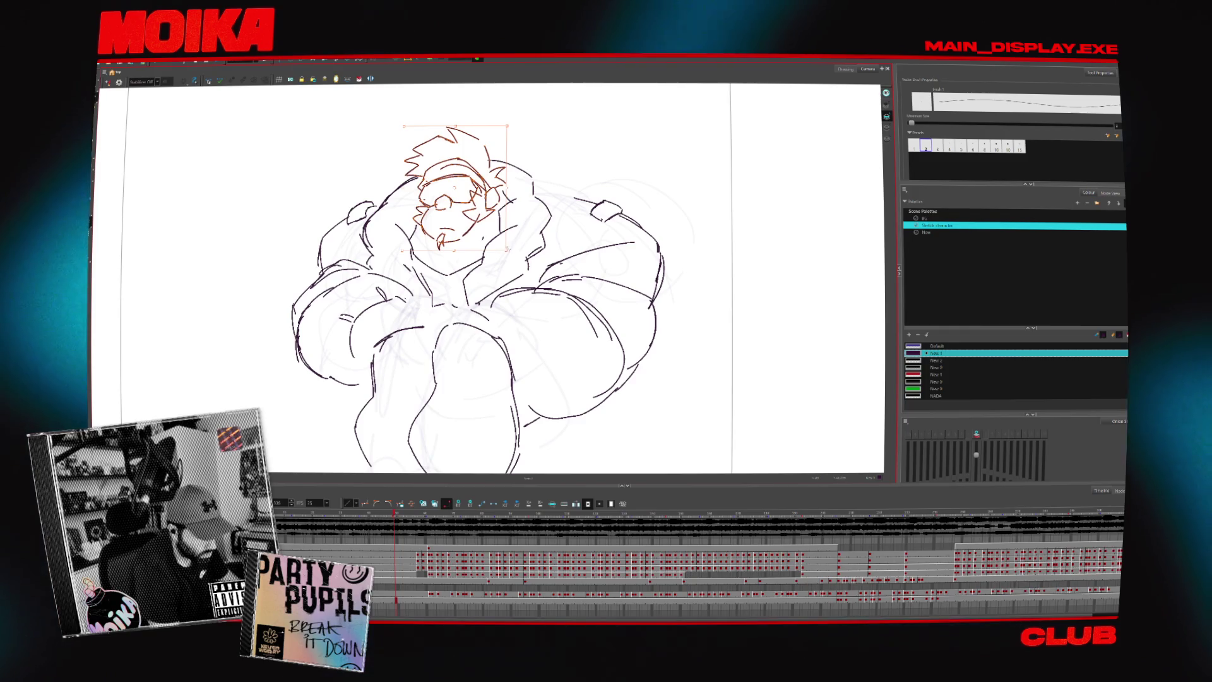
Drop the repositioned head strokes in place and play back the animation to review.
left_click(509, 246)
left_click(450, 251)
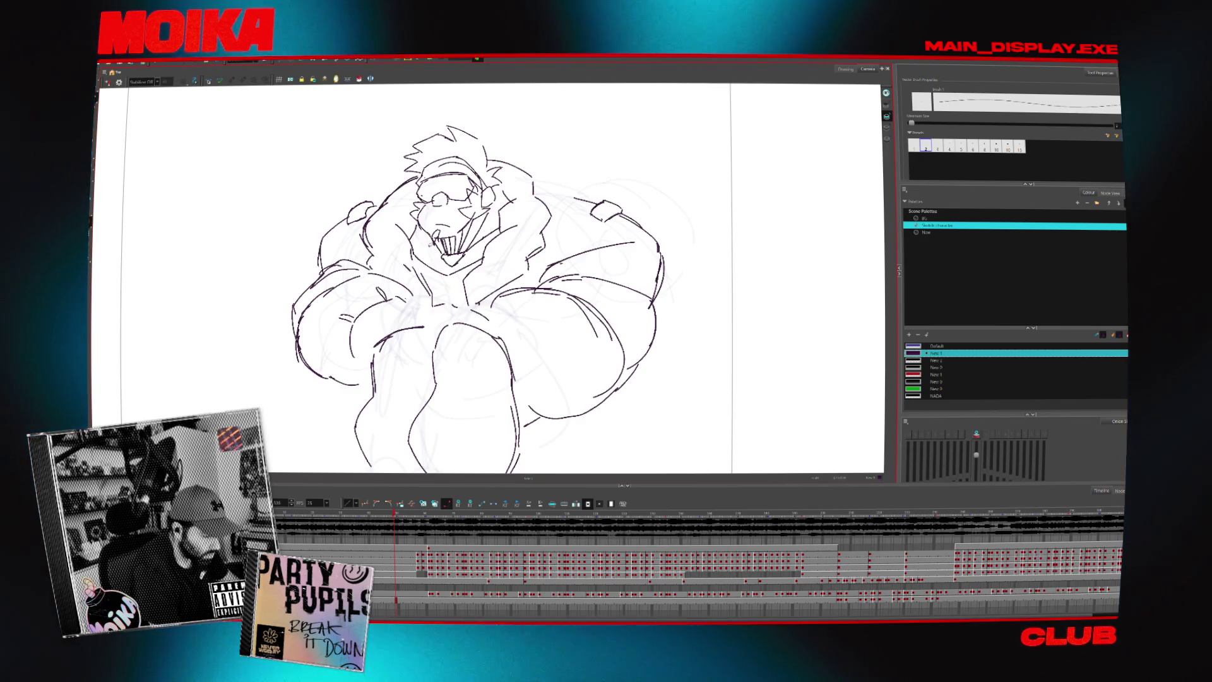
key("Return")
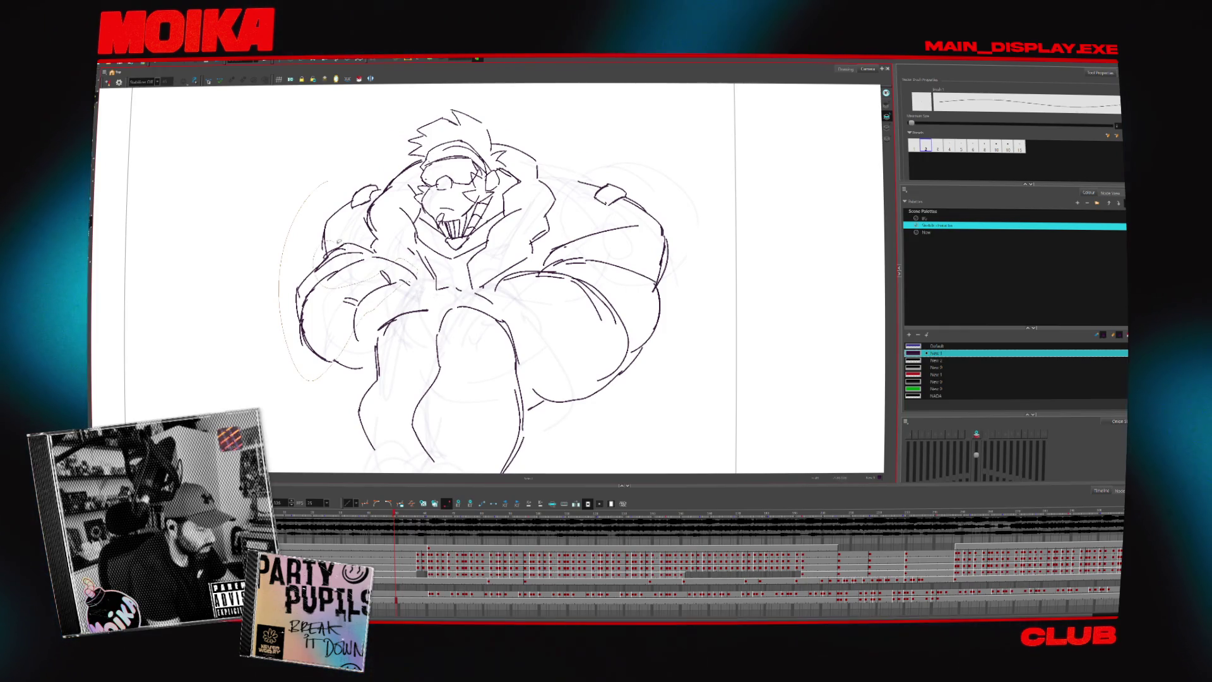
Reshape the left arm to reach higher and check proportions in mirrored view.
left_click_drag(336, 240, 374, 175)
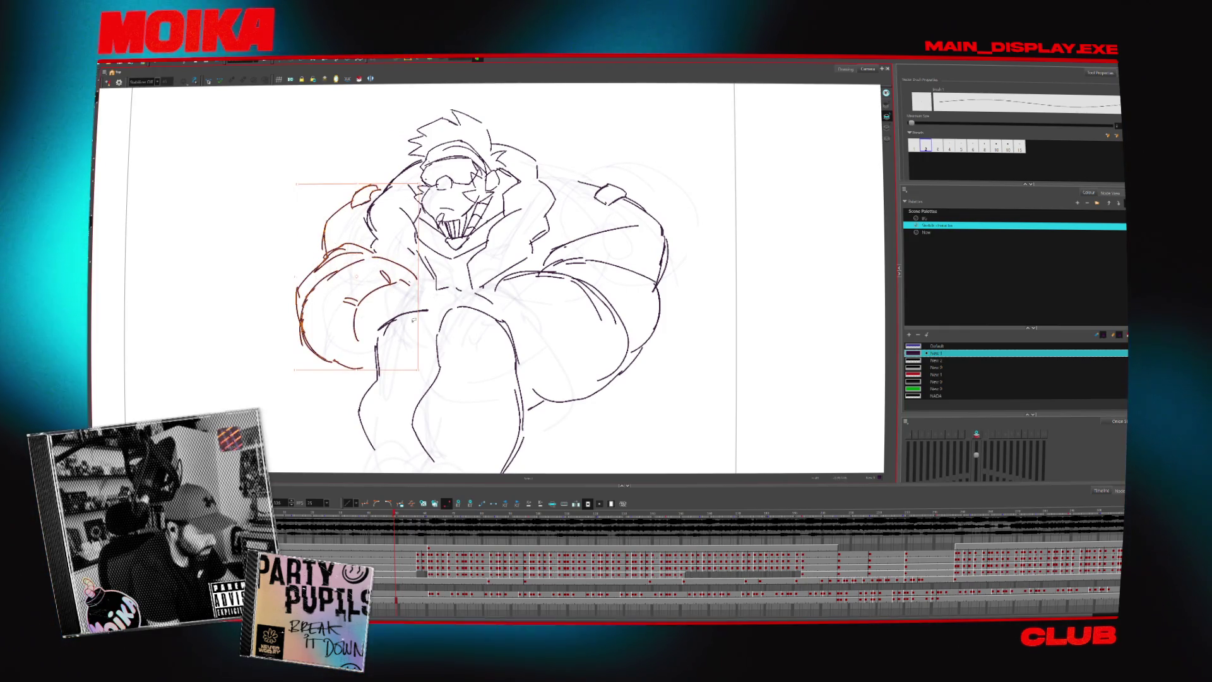
left_click_drag(354, 215, 383, 294)
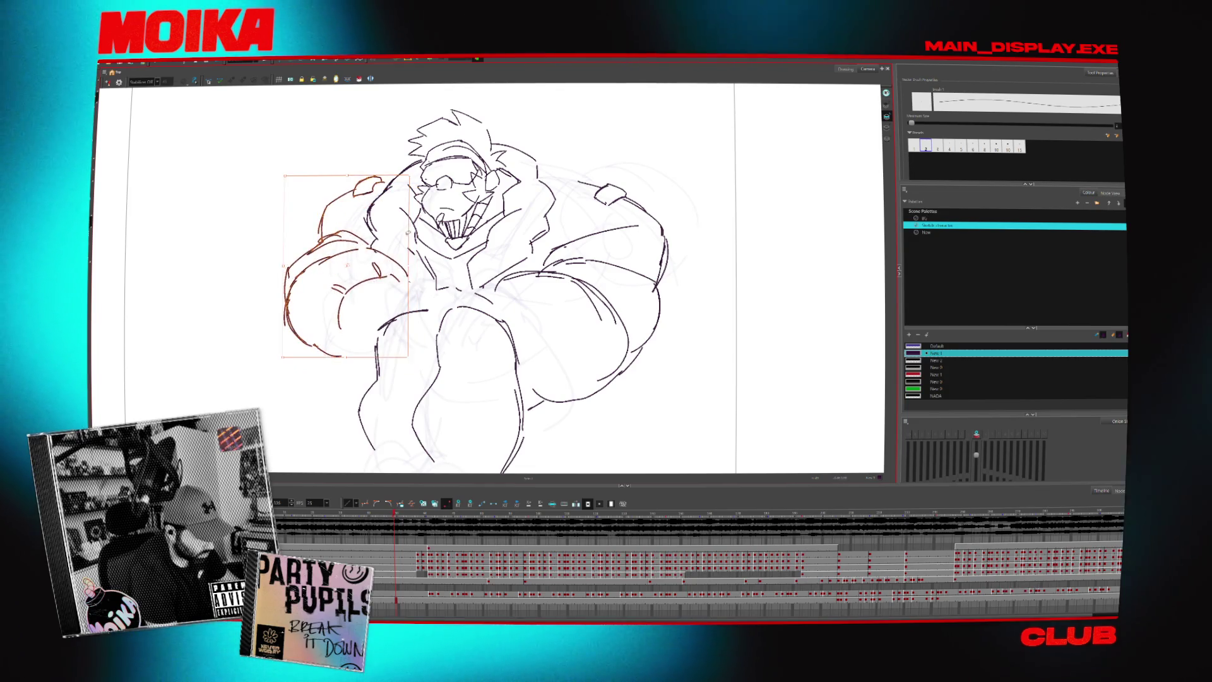
key("alt+b")
key("alt+/")
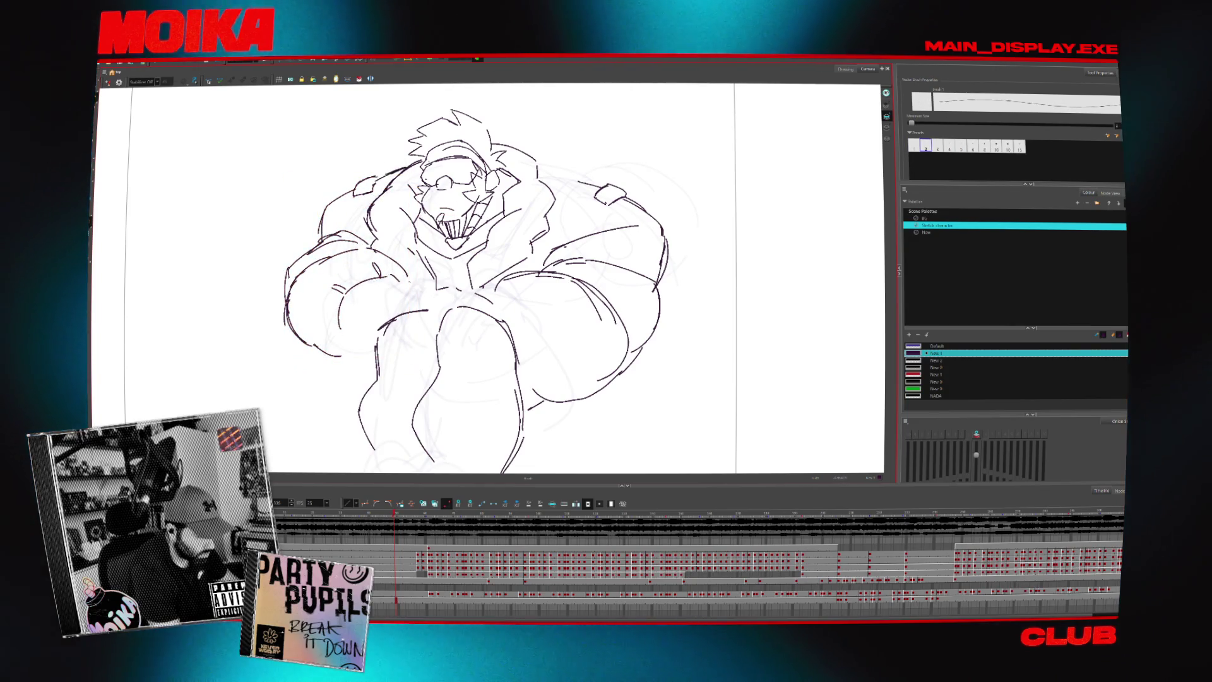
key("4")
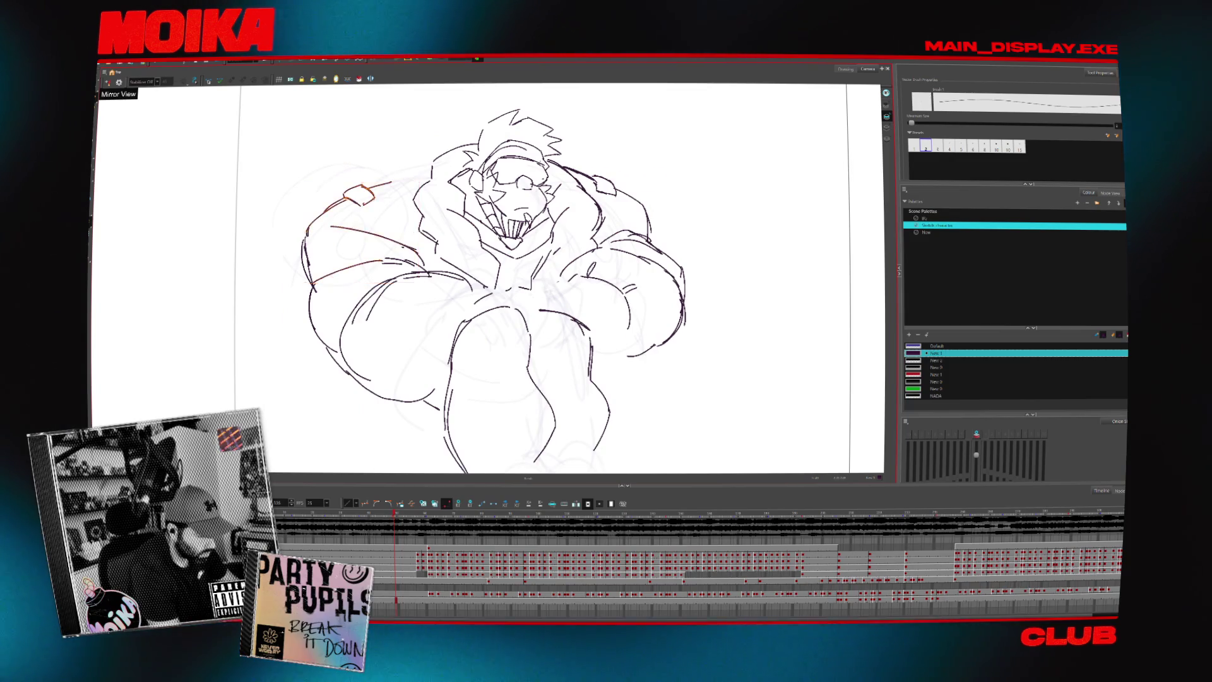
key("4")
Rotate the right arm strokes and check the pose in mirrored view.
key("alt+s")
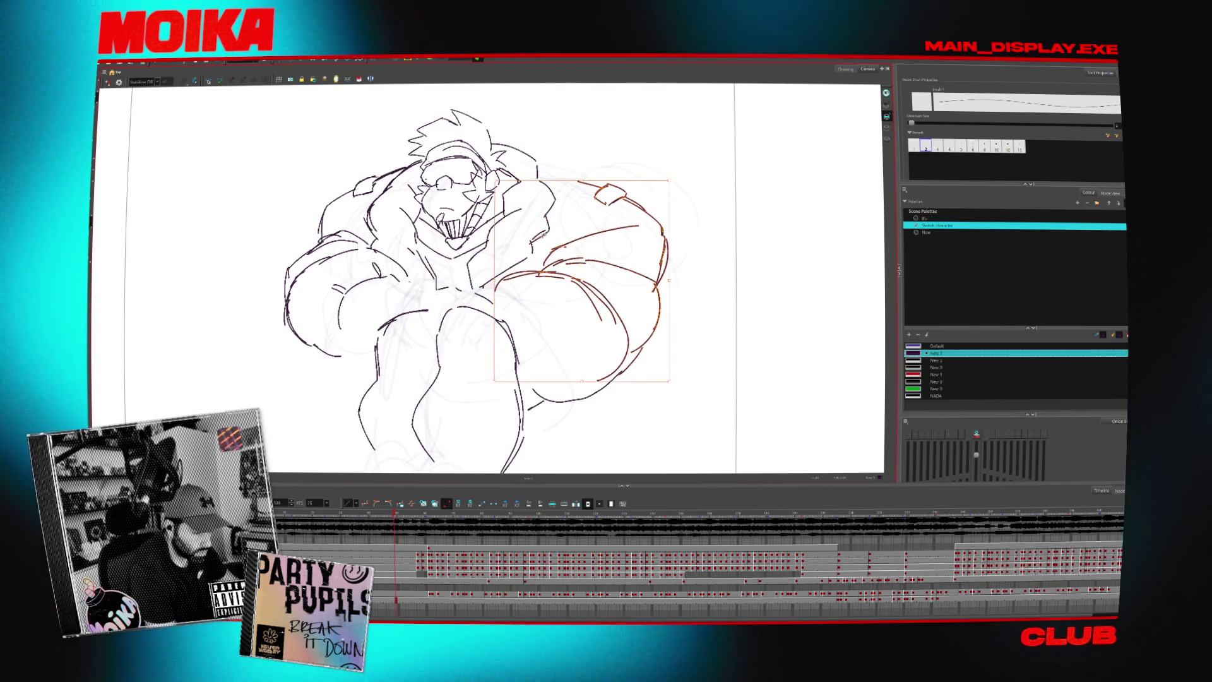
left_click_drag(674, 168, 629, 219)
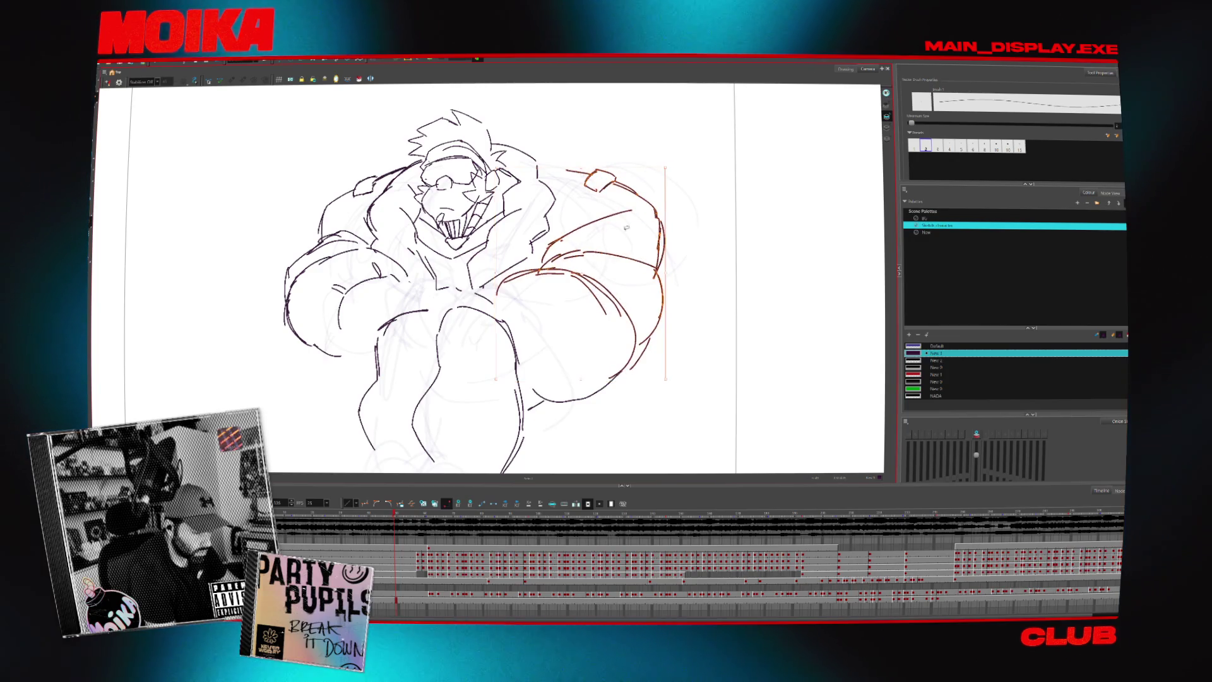
key("4")
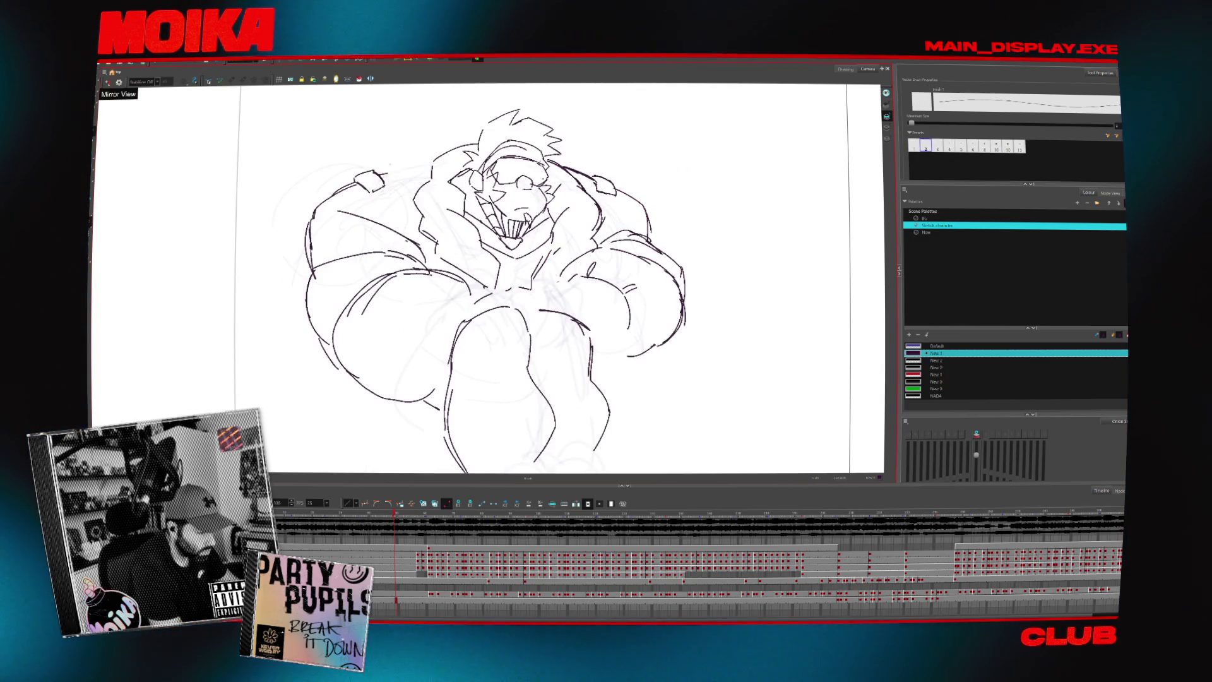
key("4")
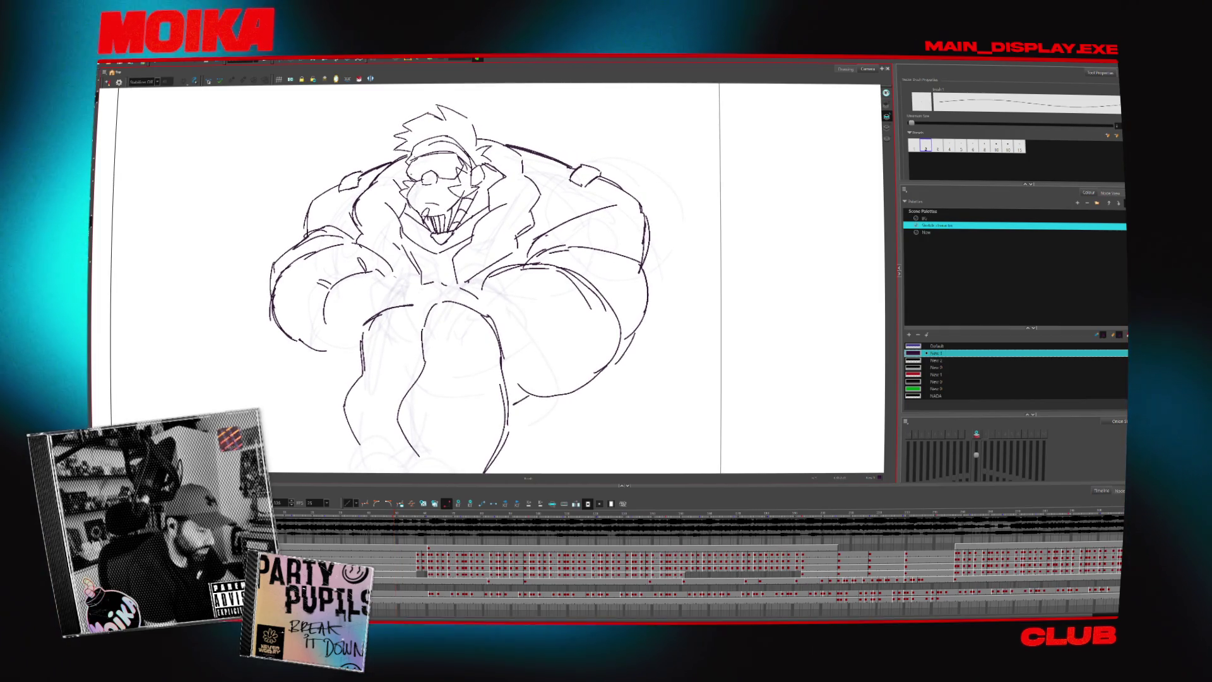
Extend the leg line downward on another frame, then zoom in on the legs.
left_click(839, 513)
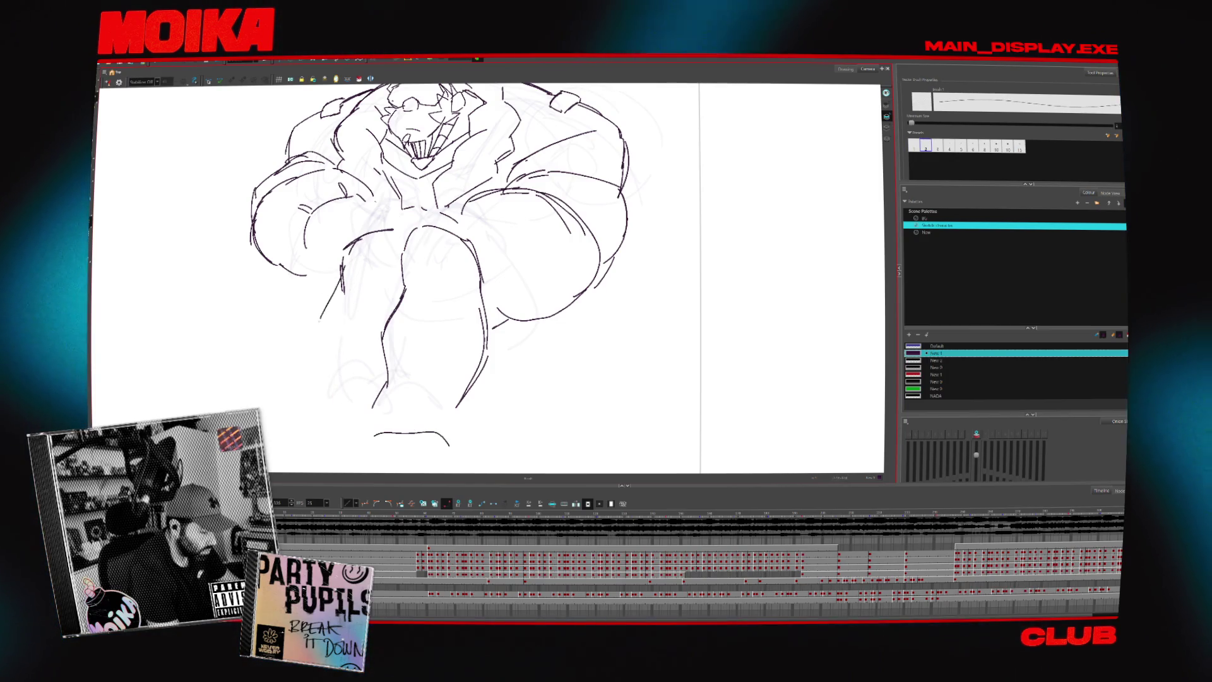
left_click_drag(320, 319, 316, 335)
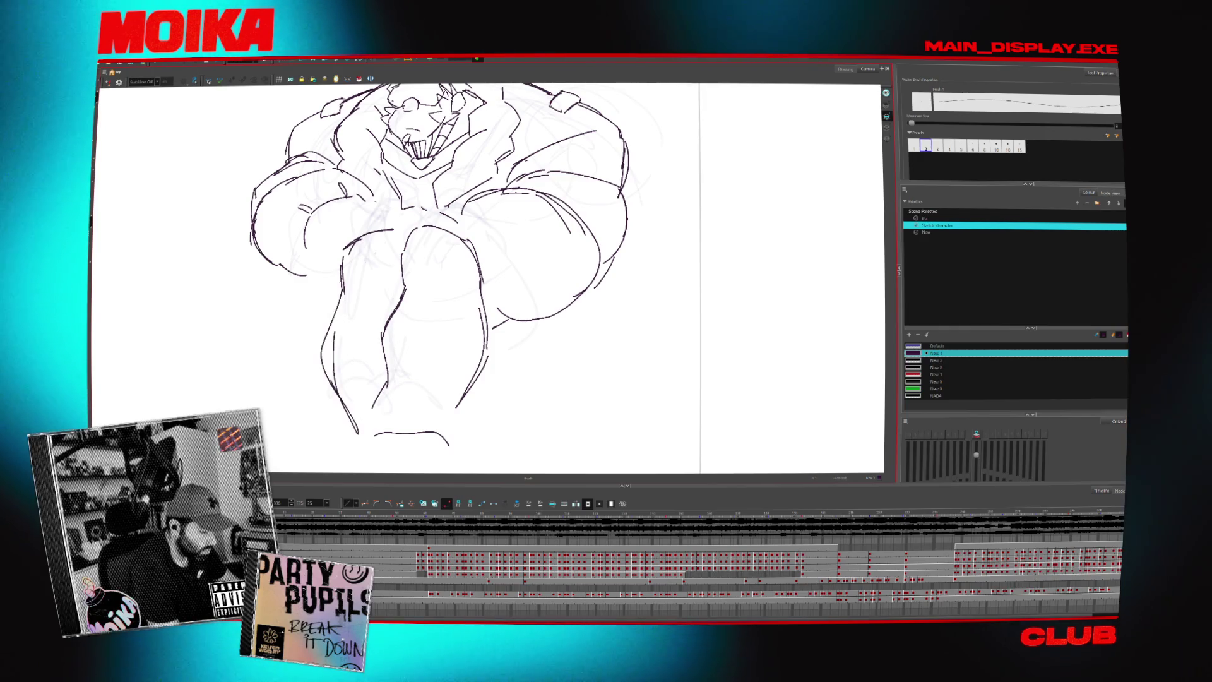
mouse_move(442, 284)
left_mouse_down()
mouse_move(451, 322)
mouse_move(461, 310)
left_mouse_up()
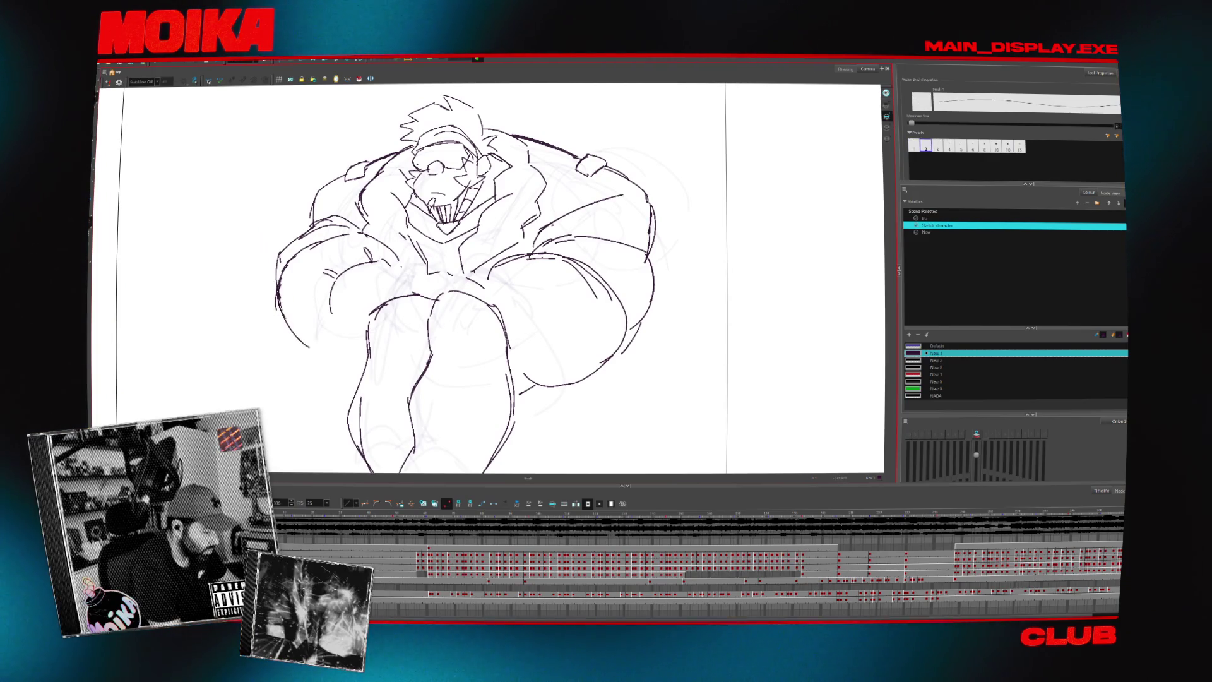
key("alt+z")
left_click(497, 306, "alt")
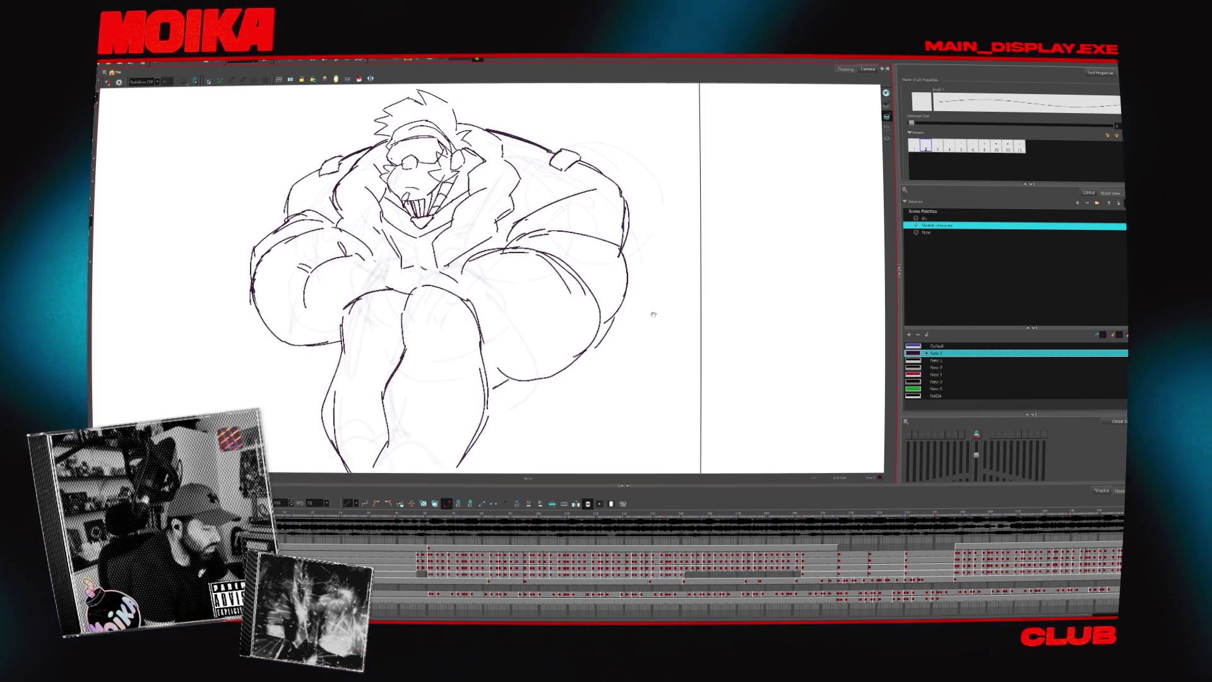
left_click(497, 306)
key("alt+b")
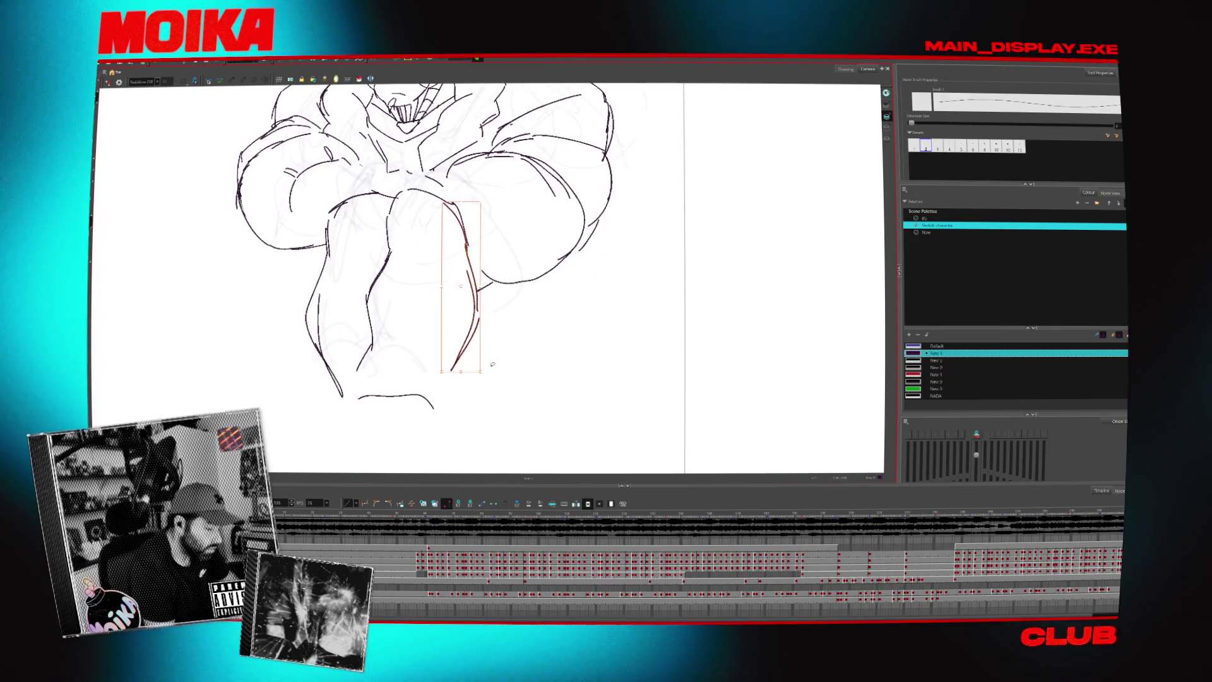
scroll(484, 377, "down", 6)
key("alt+z")
scroll(287, 348, "up", 4)
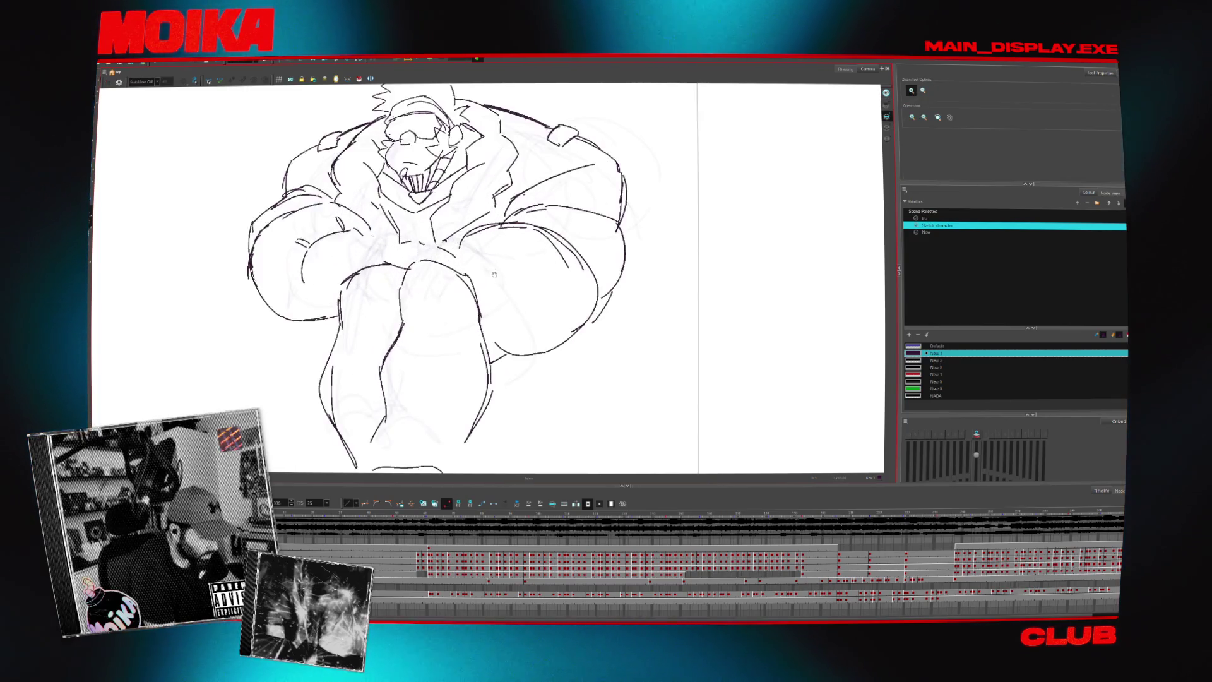
scroll(288, 348, "down", 1)
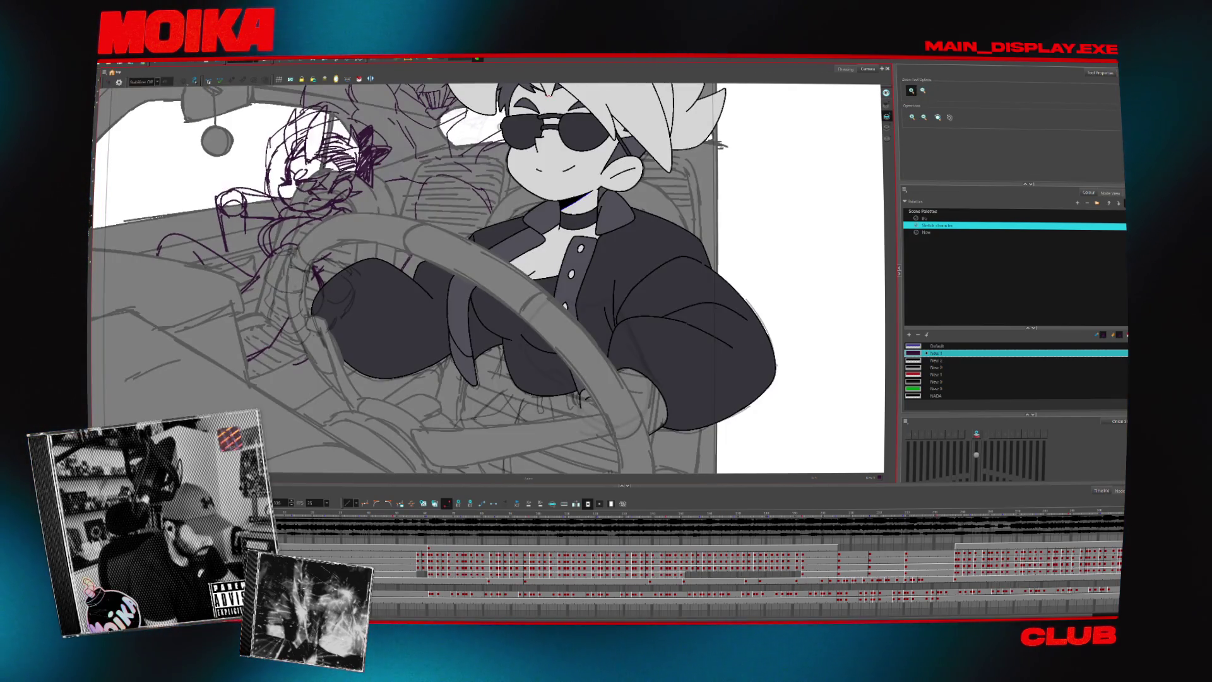
Show the orange rough sketch, shift it over the driver, then hide it again.
scroll(442, 277, "down", 3)
key("alt+b")
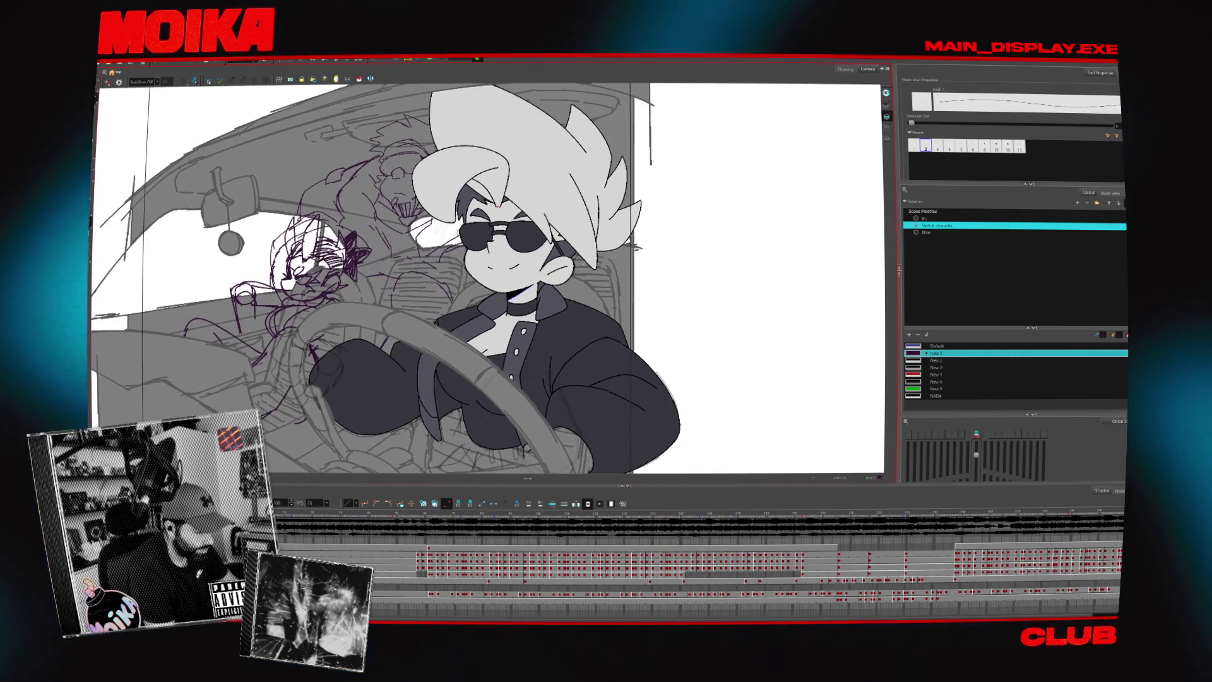
key("alt+o")
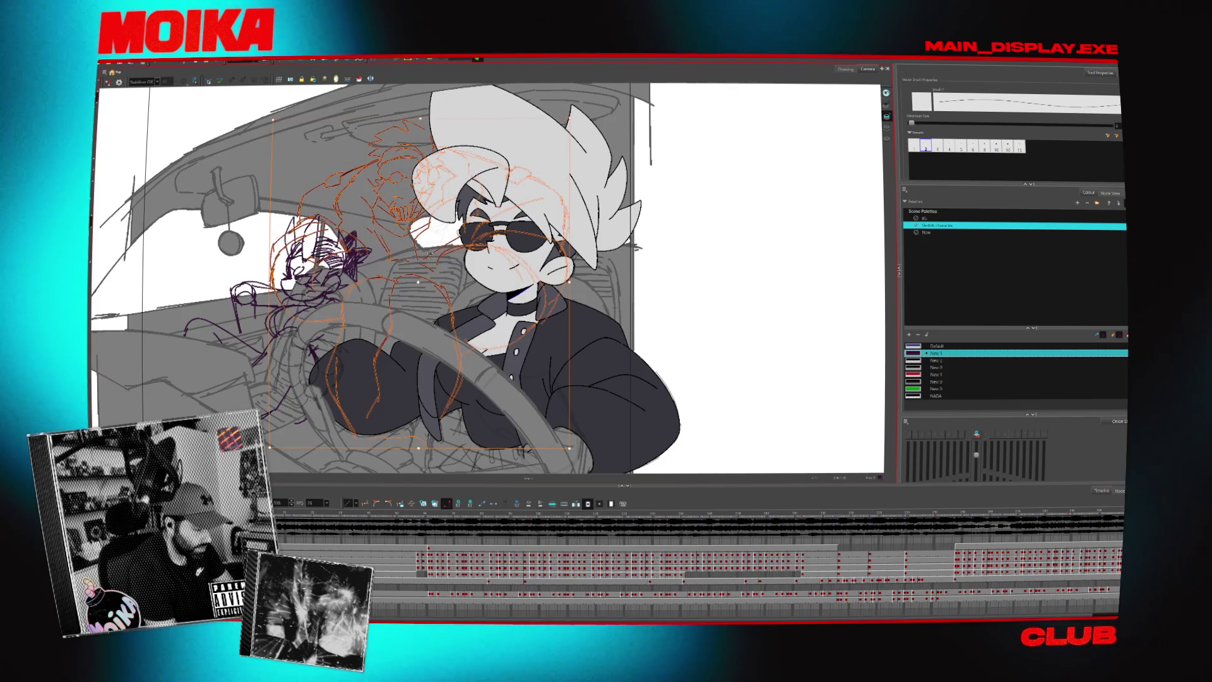
left_click_drag(497, 170, 513, 168)
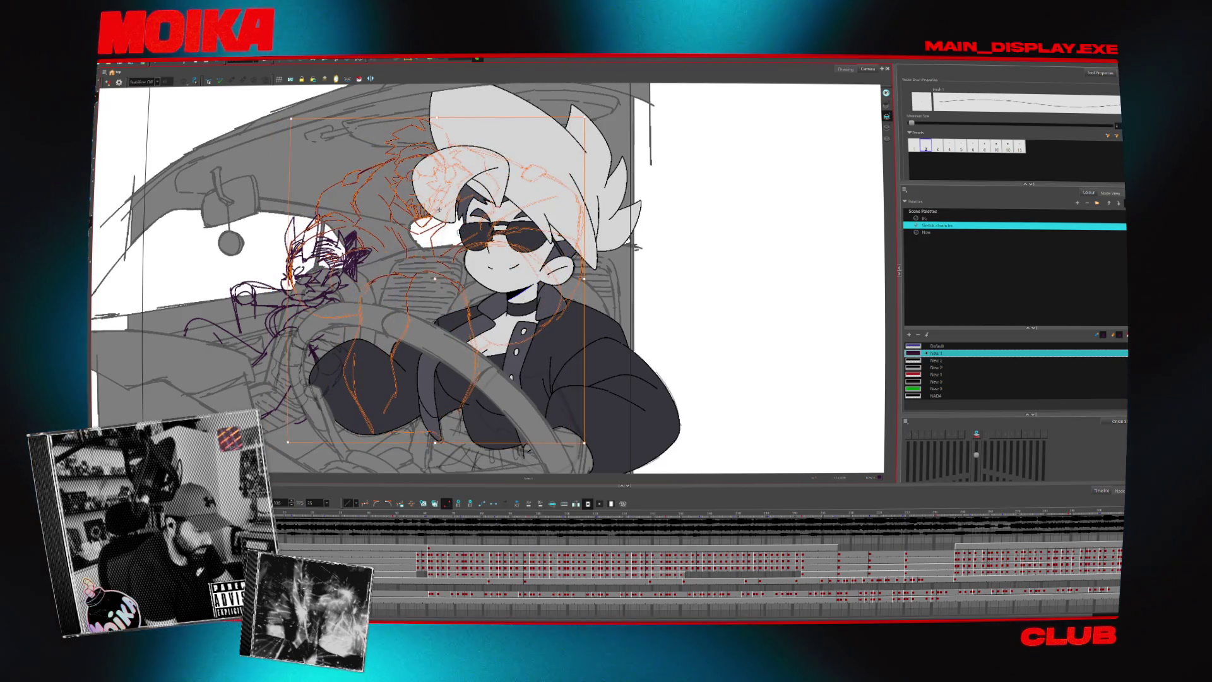
left_click_drag(616, 237, 630, 225)
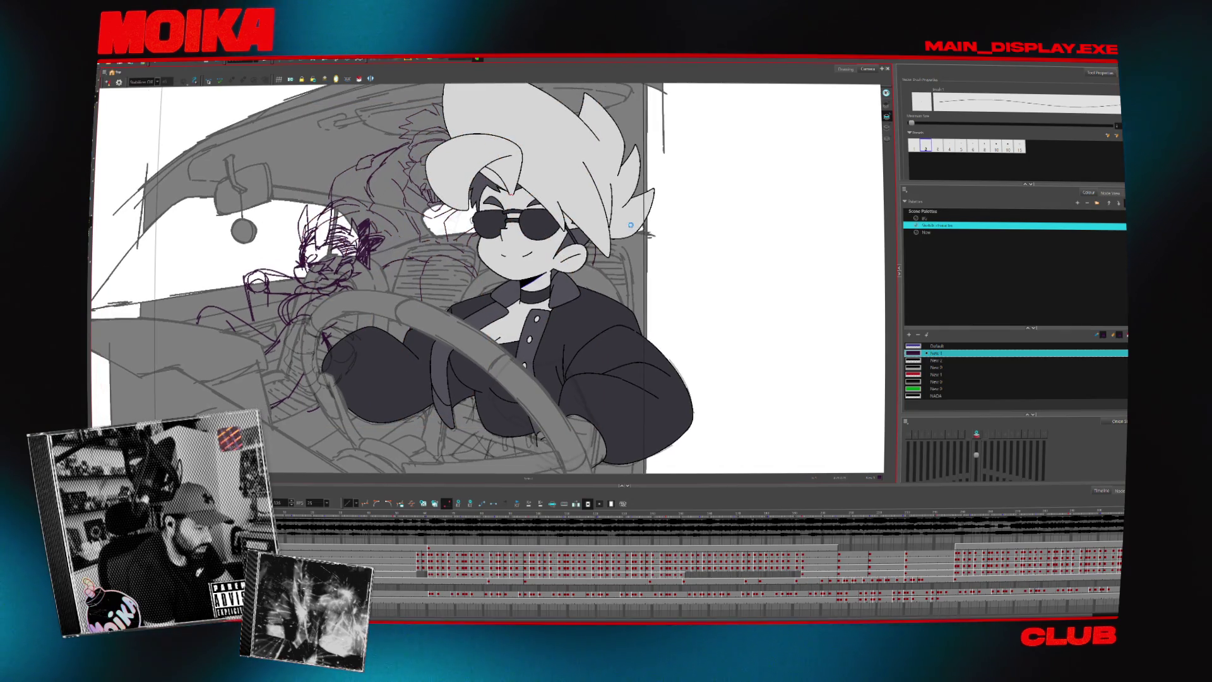
left_click_drag(468, 253, 467, 271)
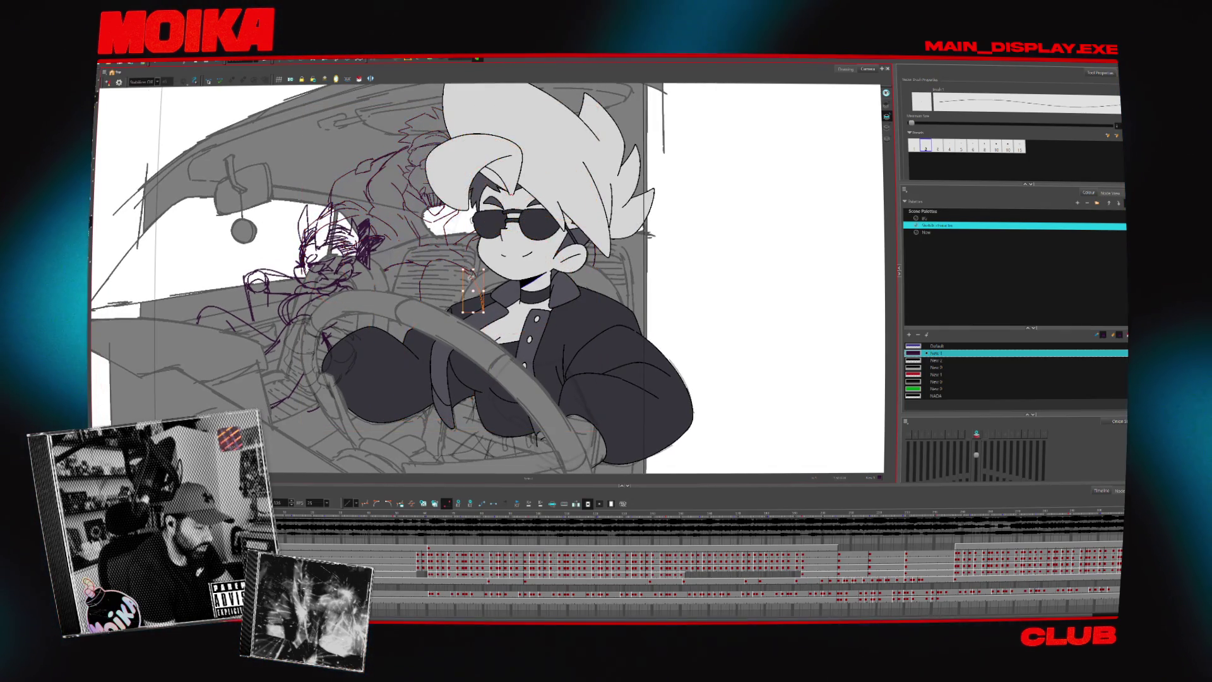
key("Delete")
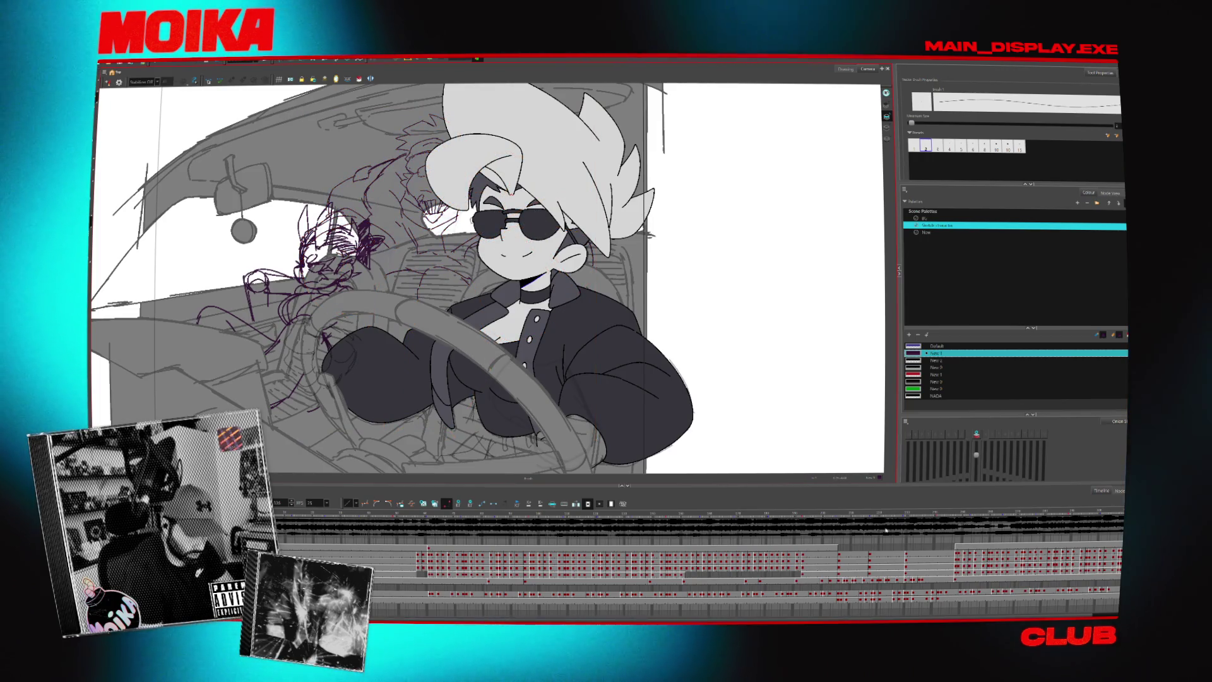
Scrub the timeline back to the shaded driver frame and zoom into the drawing.
left_click(932, 517)
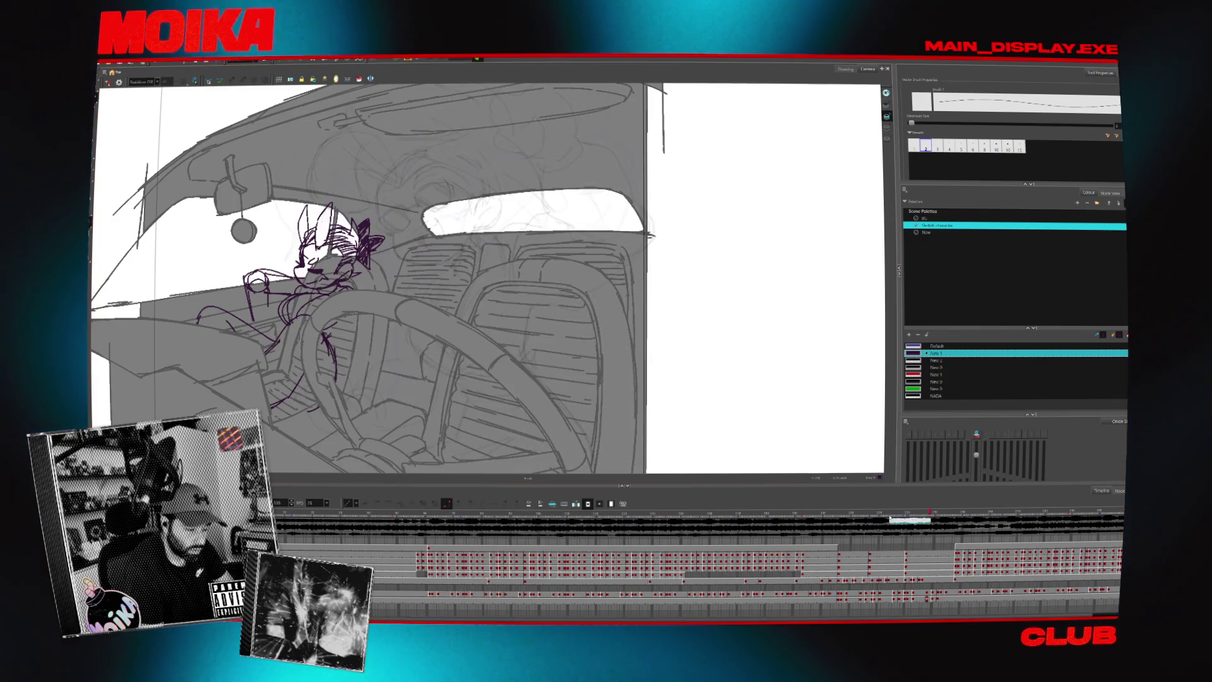
left_click(595, 512)
left_click(843, 511)
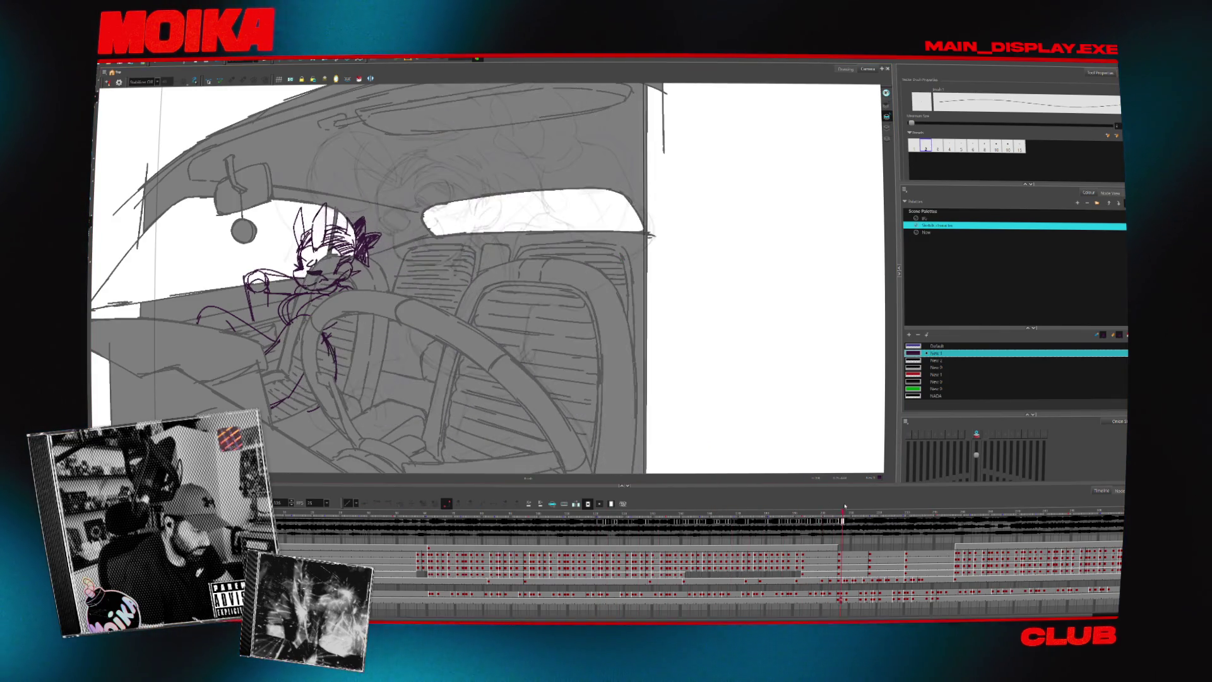
left_click_drag(857, 508, 771, 512)
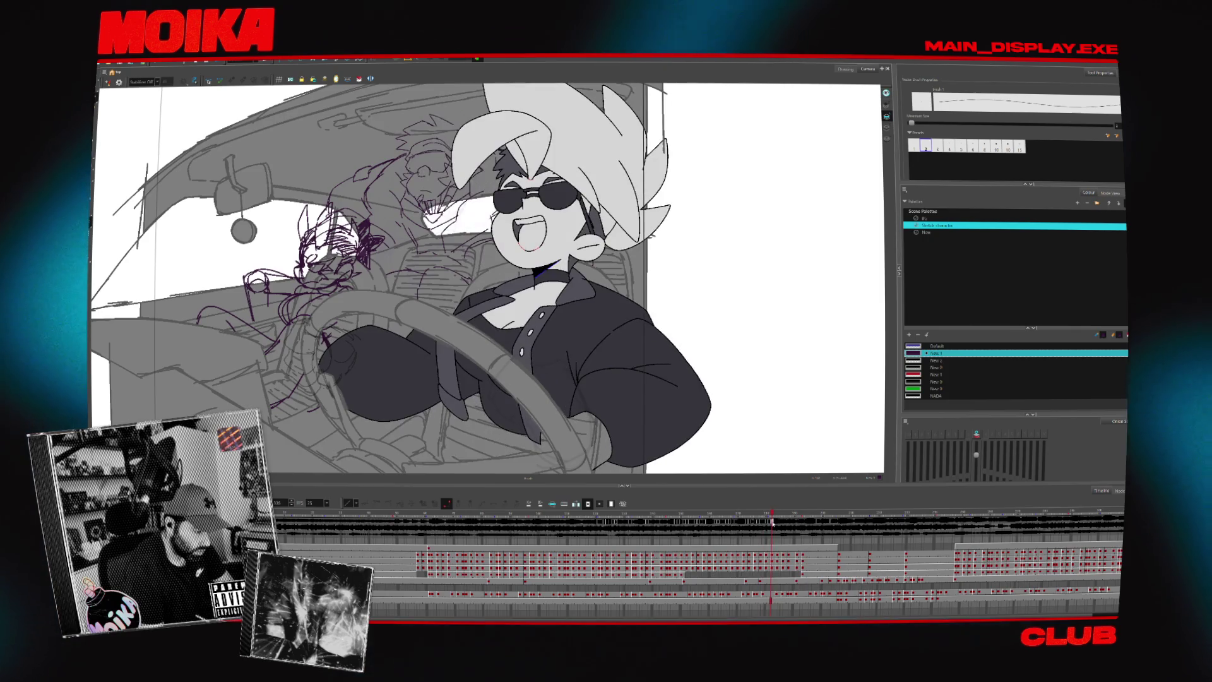
key("alt+z")
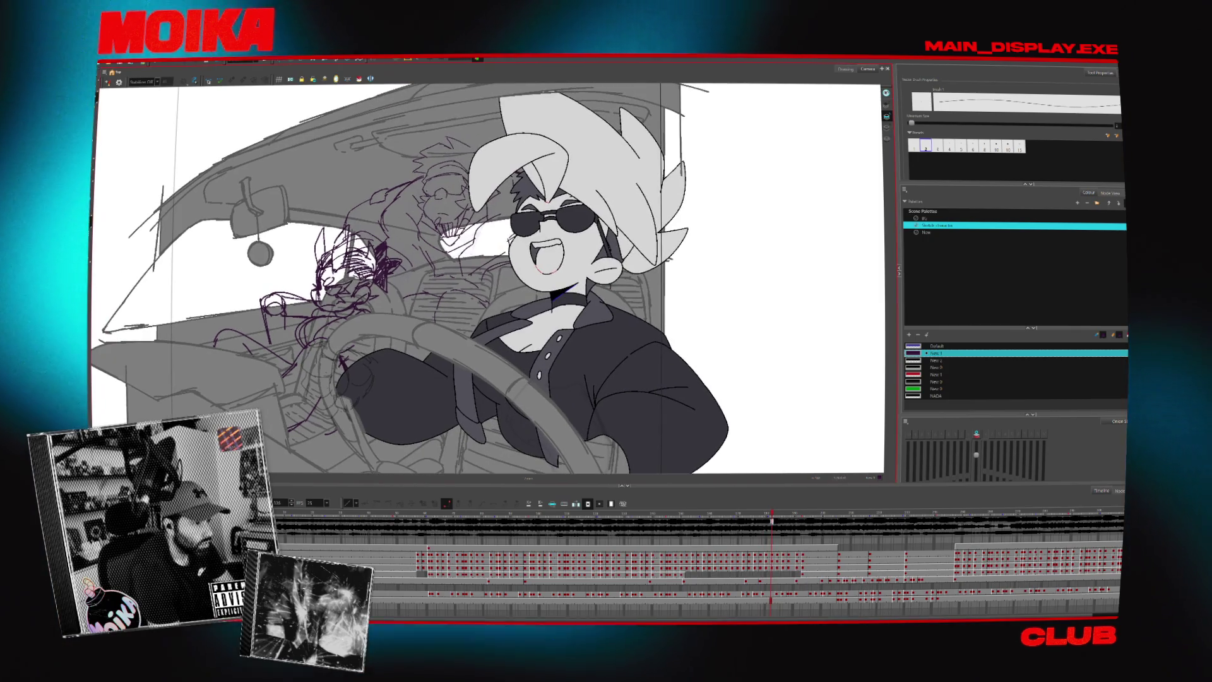
scroll(379, 278, "up", 2)
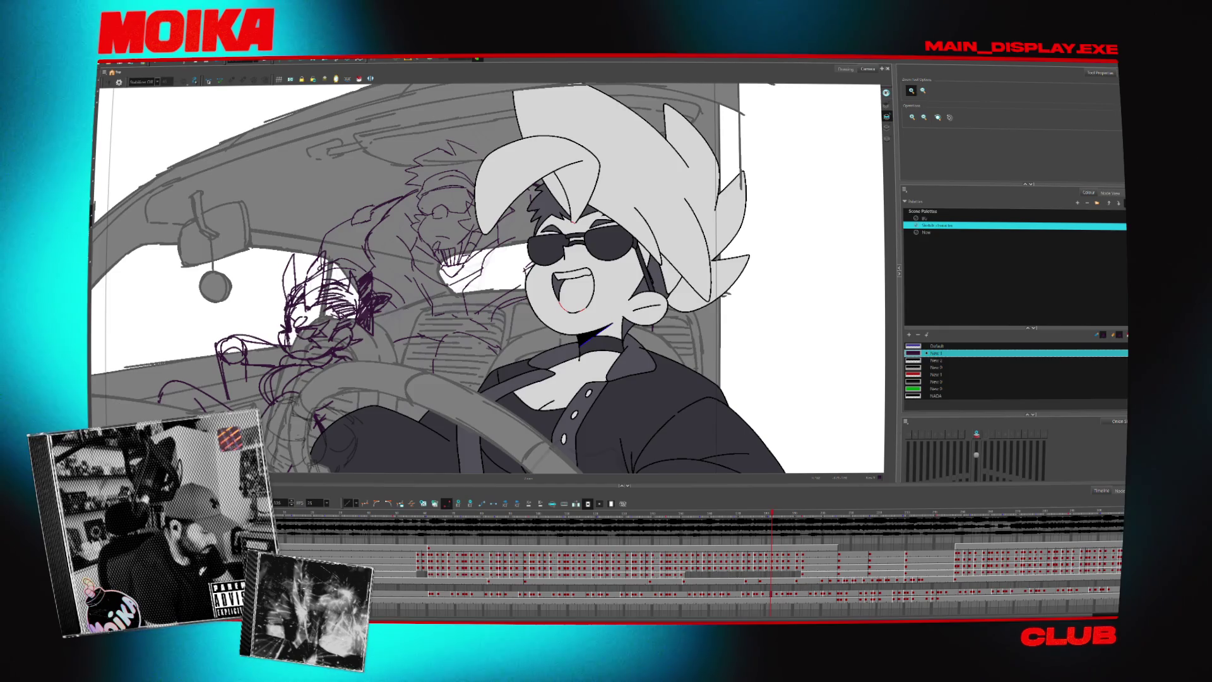
key("alt+s")
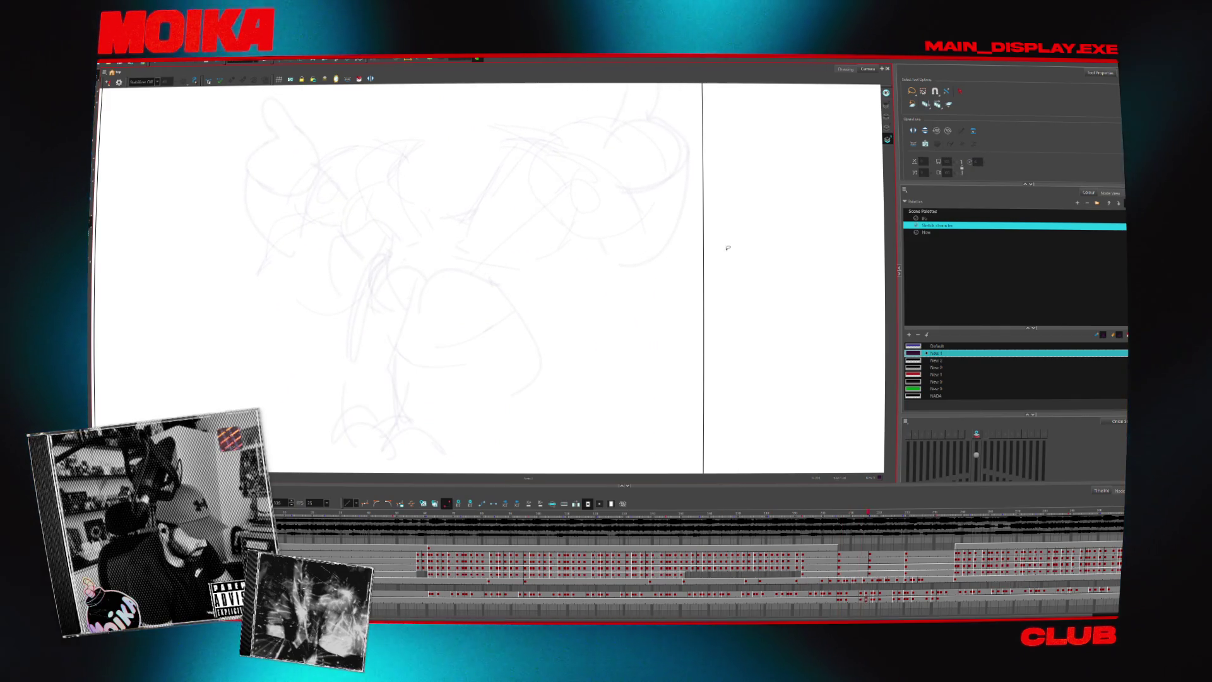
Jump to the line-art frame and toggle layers until only the faint rough head sketch shows.
left_click(348, 513)
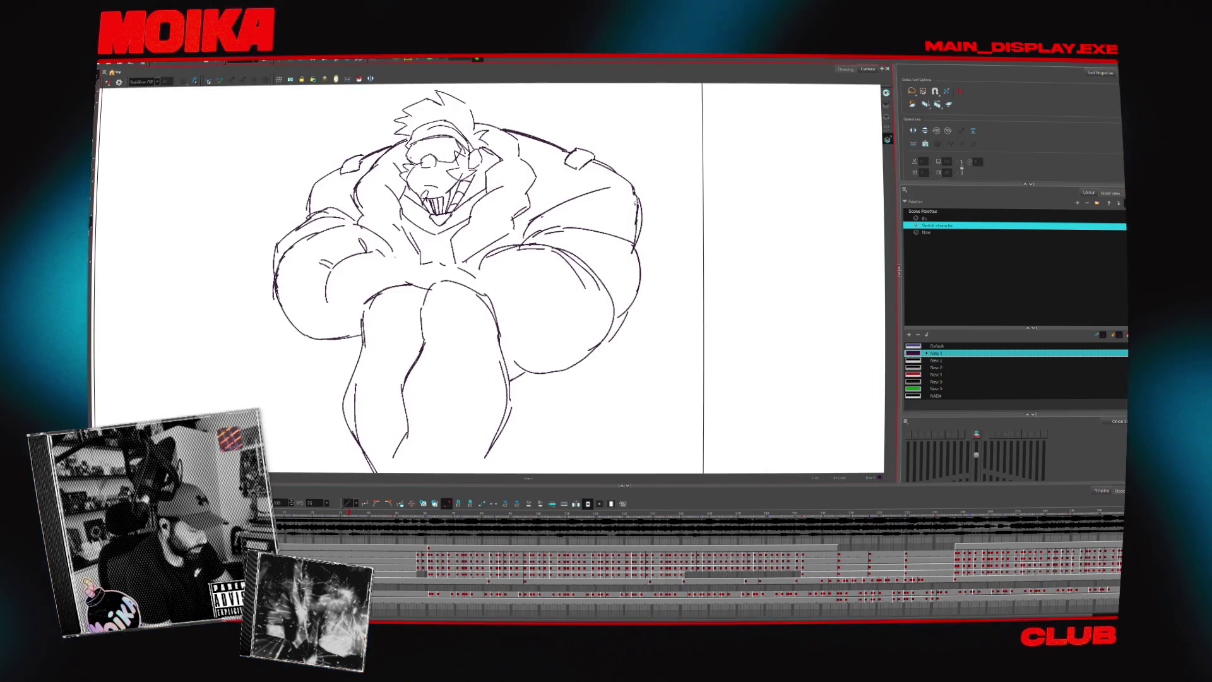
key("Delete")
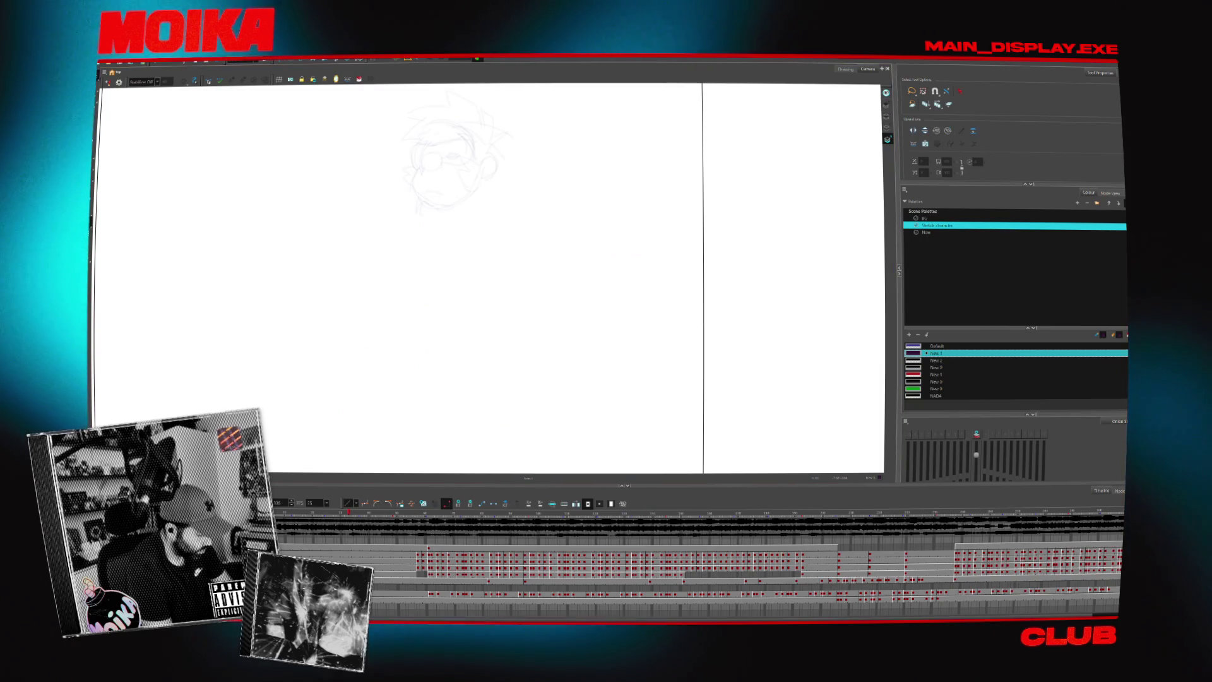
key("ctrl+z")
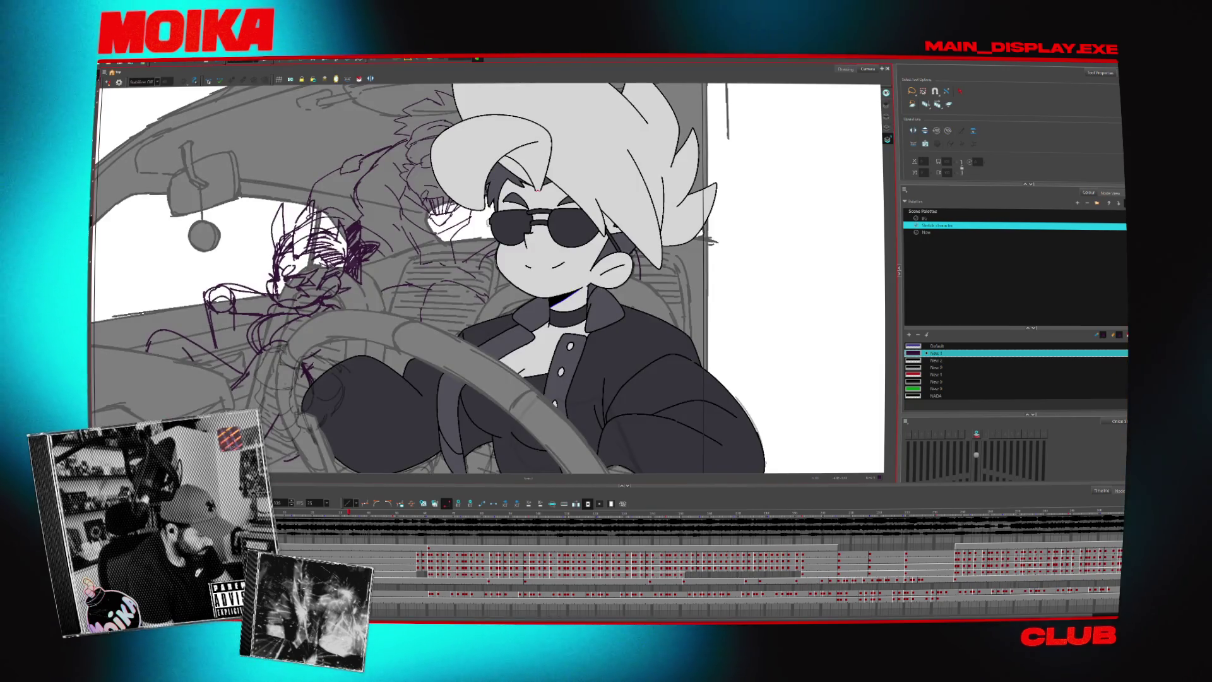
key("Delete")
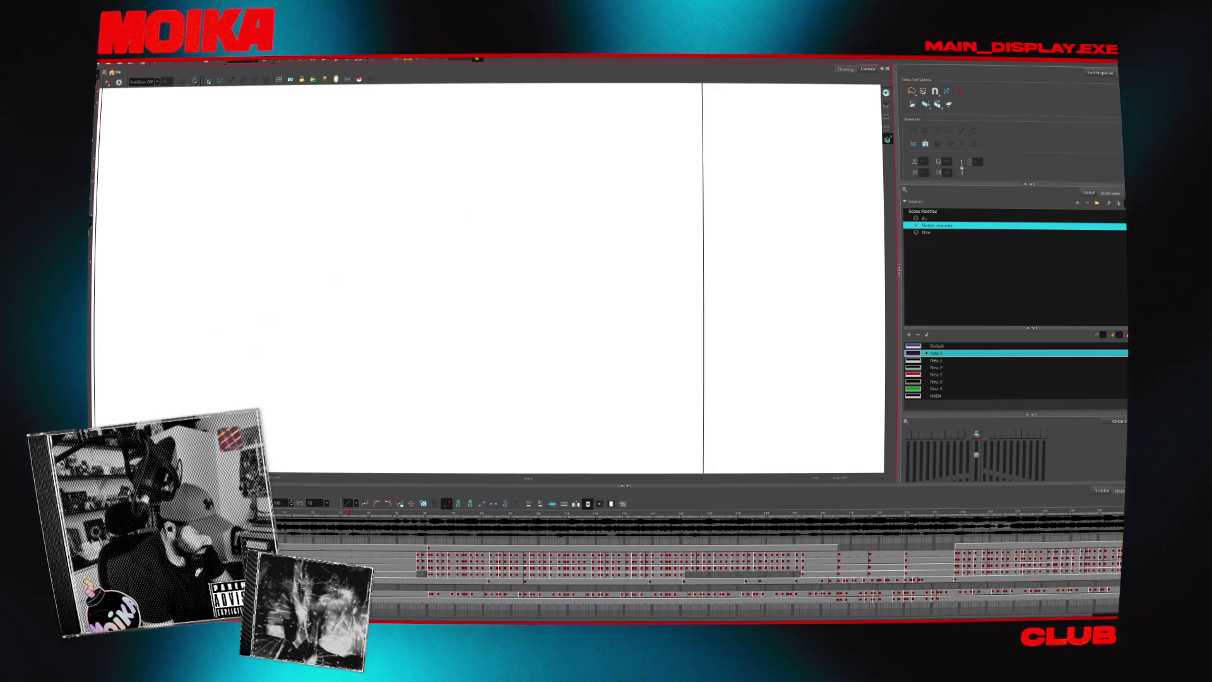
key("ctrl+z")
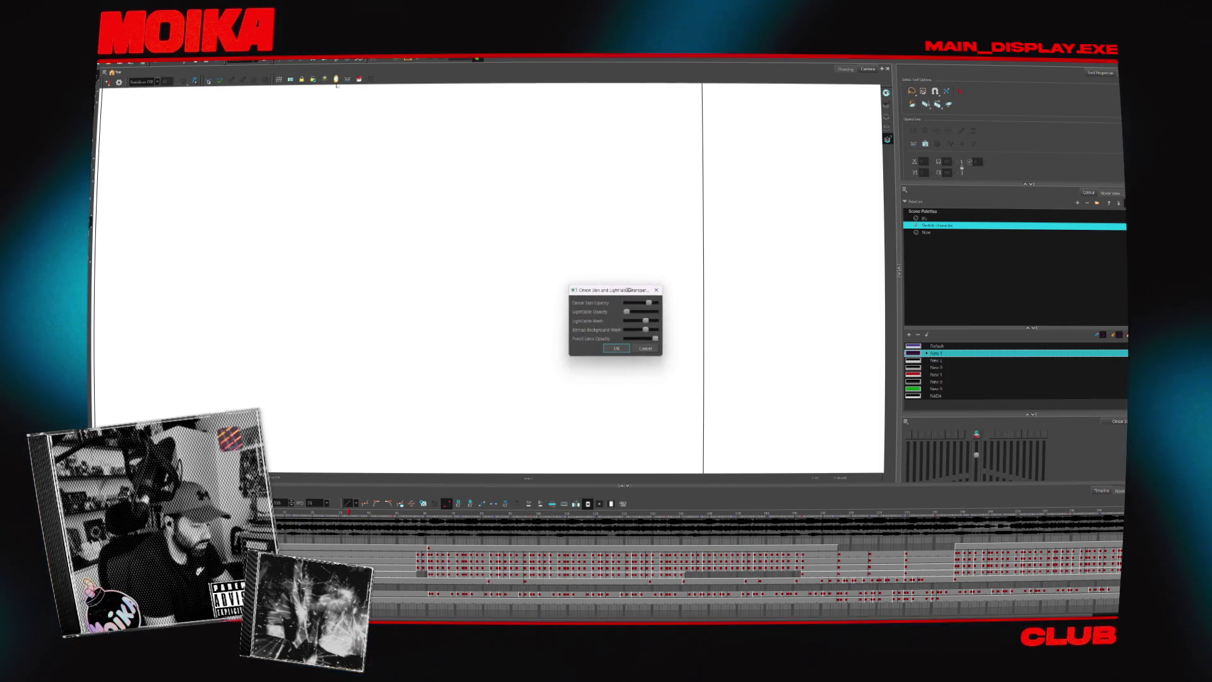
Raise Light Table Opacity, lower the wash and confirm, then try and undo a brush stroke.
mouse_move(625, 312)
left_mouse_down()
mouse_move(660, 323)
mouse_move(631, 321)
mouse_move(655, 312)
mouse_move(639, 321)
left_mouse_up()
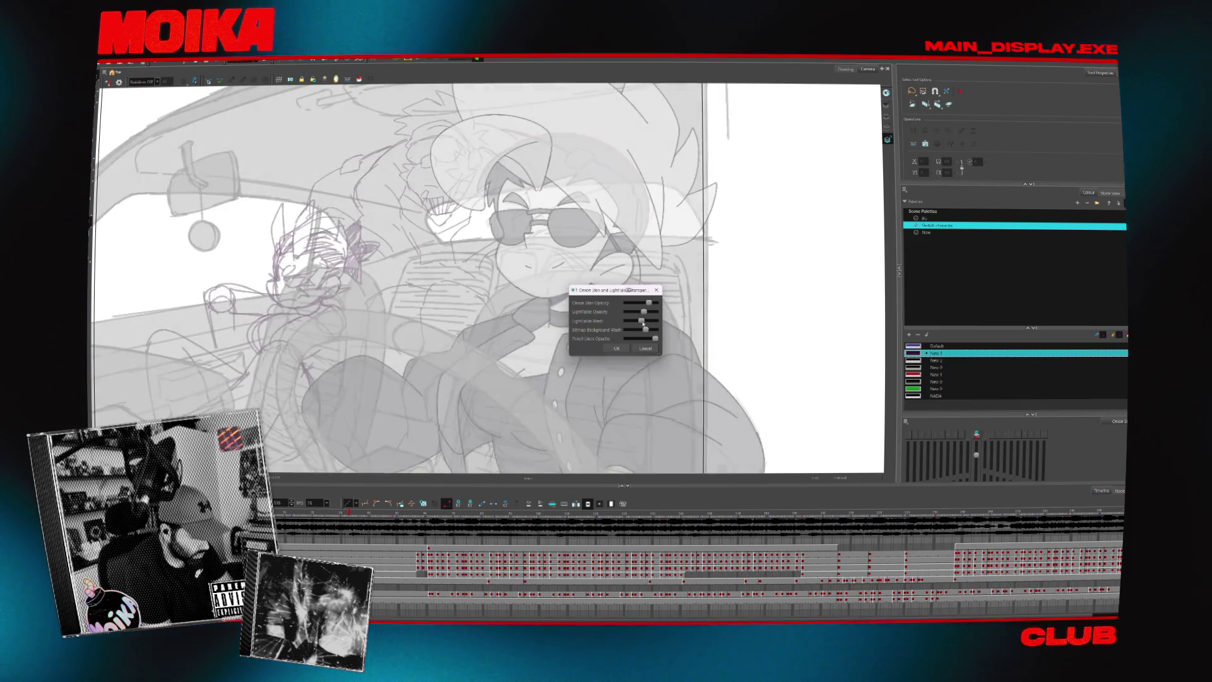
key("Return")
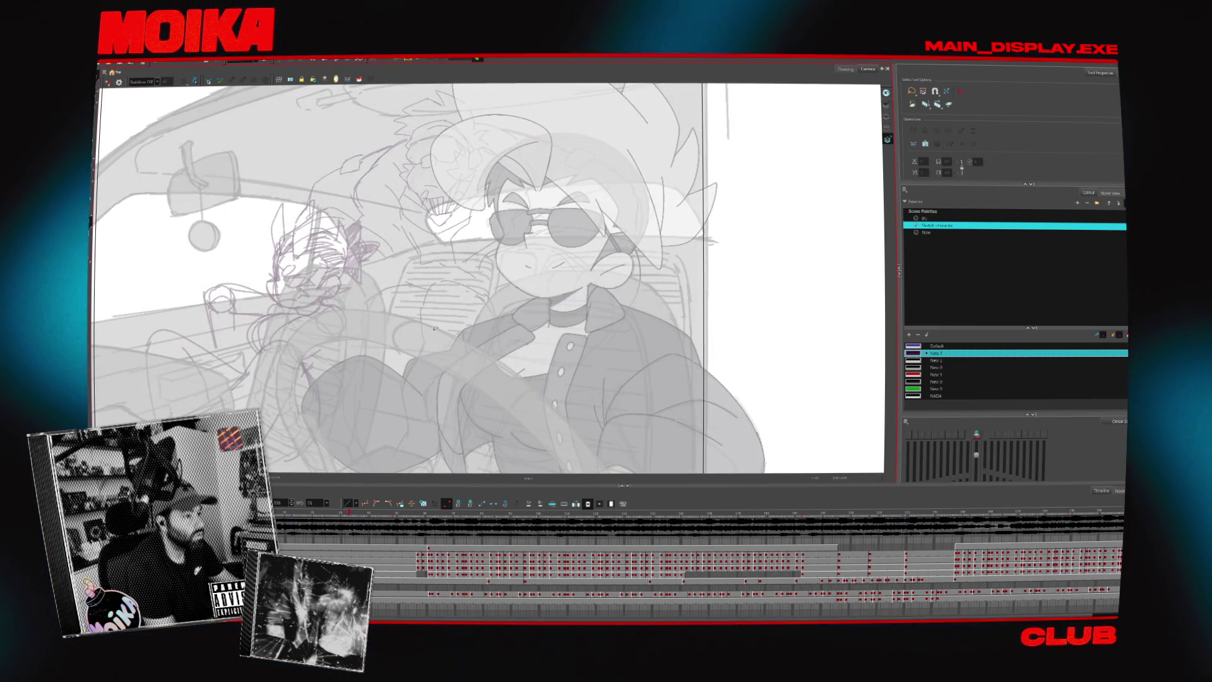
key("alt+b")
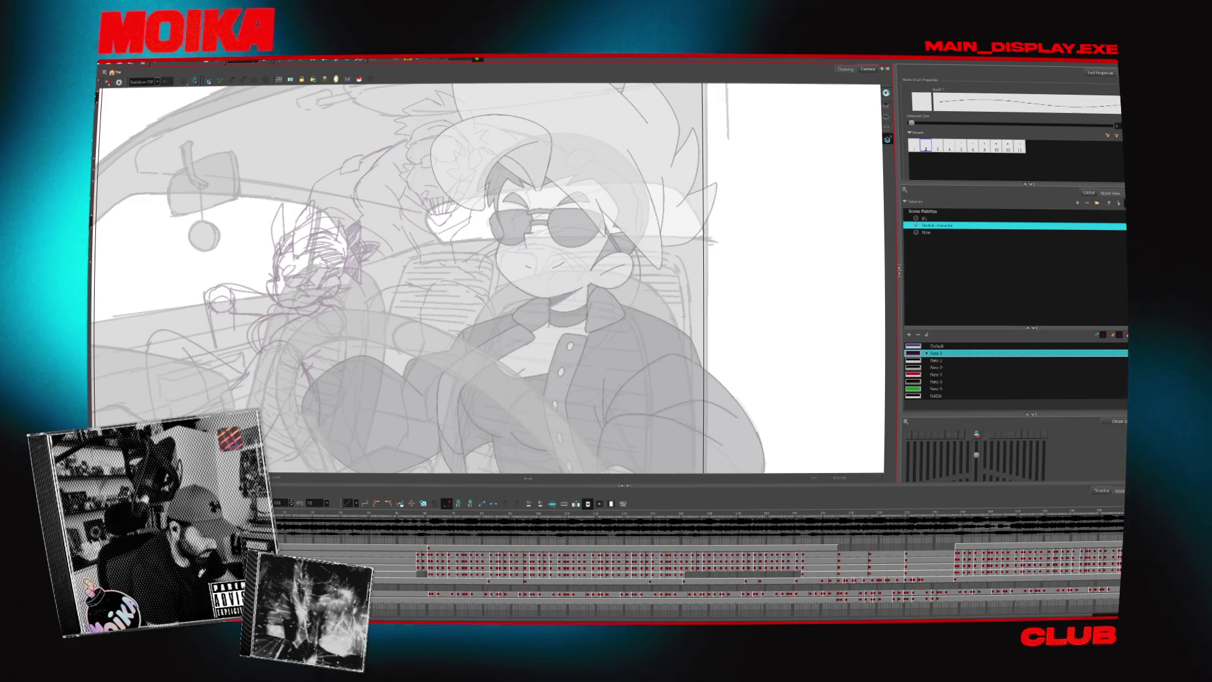
left_click_drag(394, 263, 409, 258)
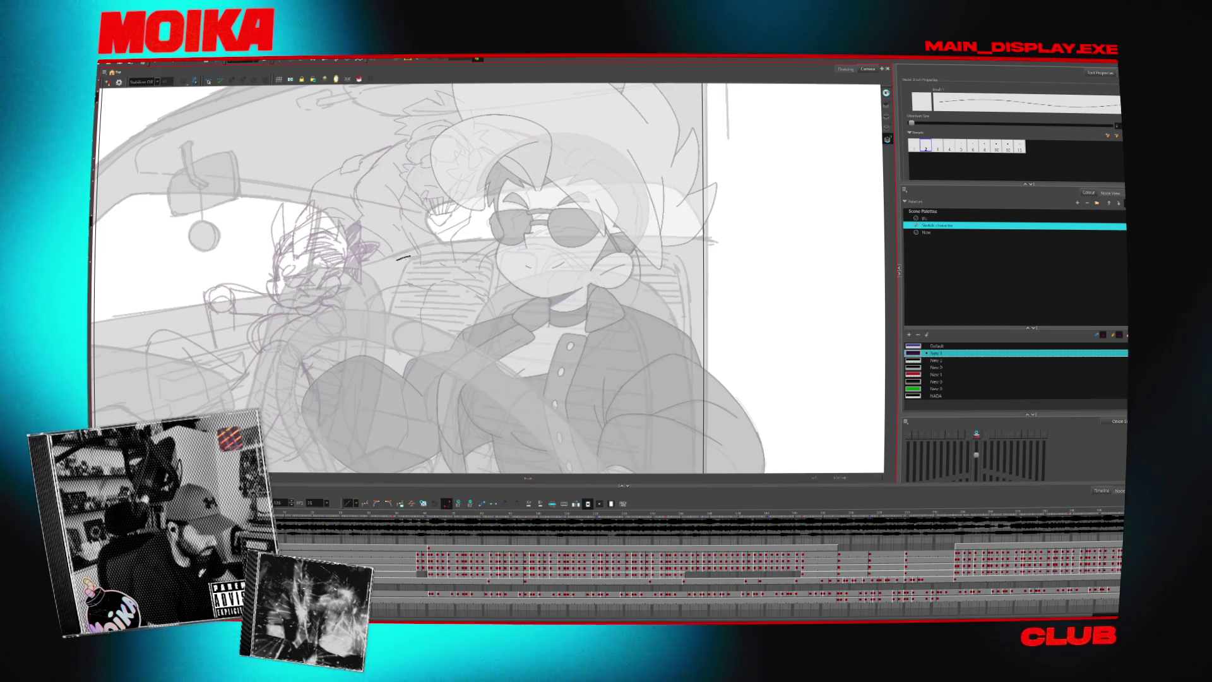
key("ctrl+z")
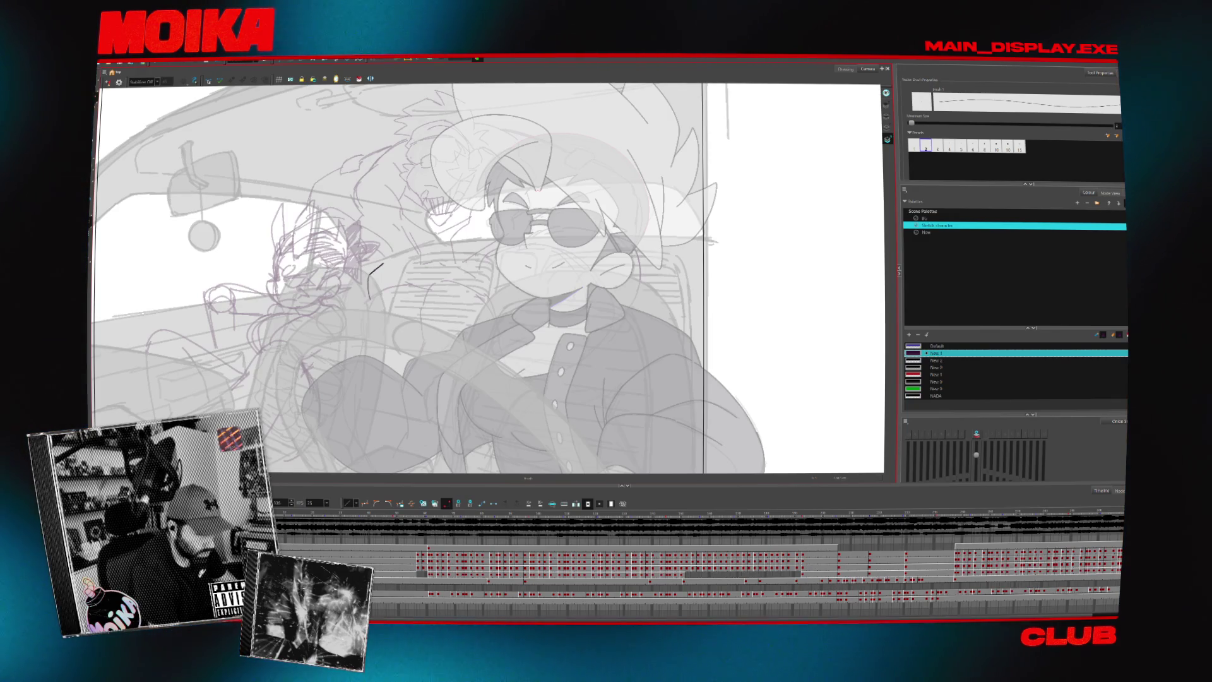
Set the Default colour's alpha to 135.
double_click(913, 346)
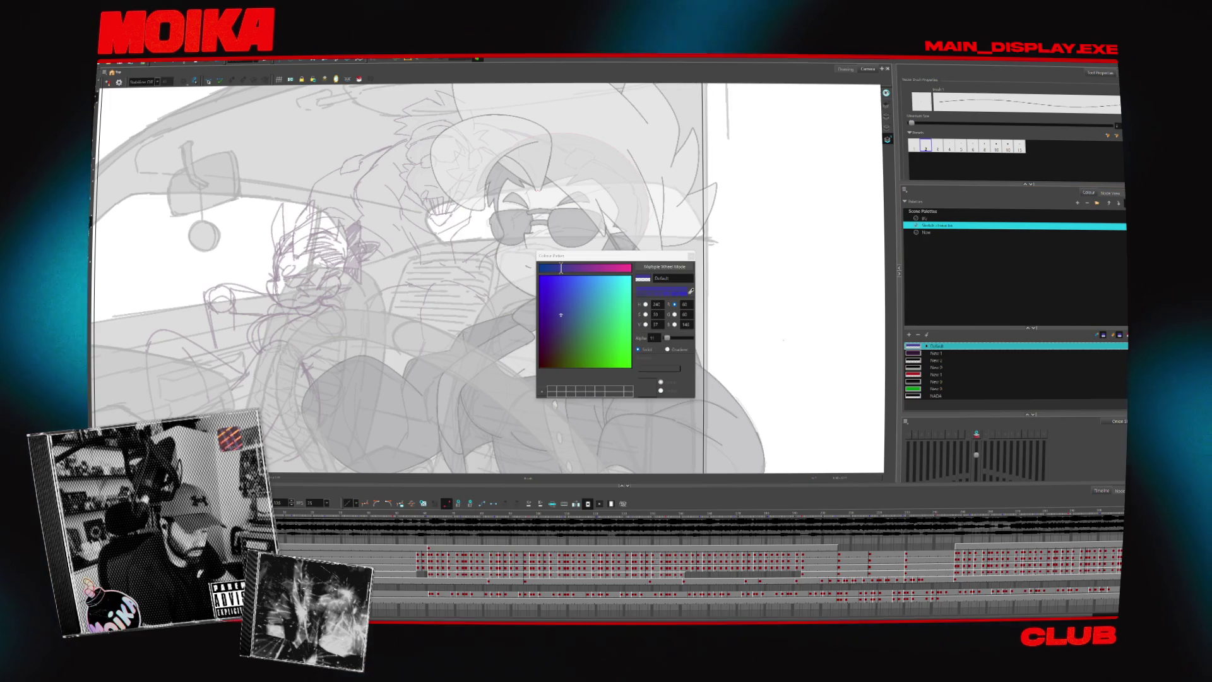
left_click_drag(672, 338, 679, 337)
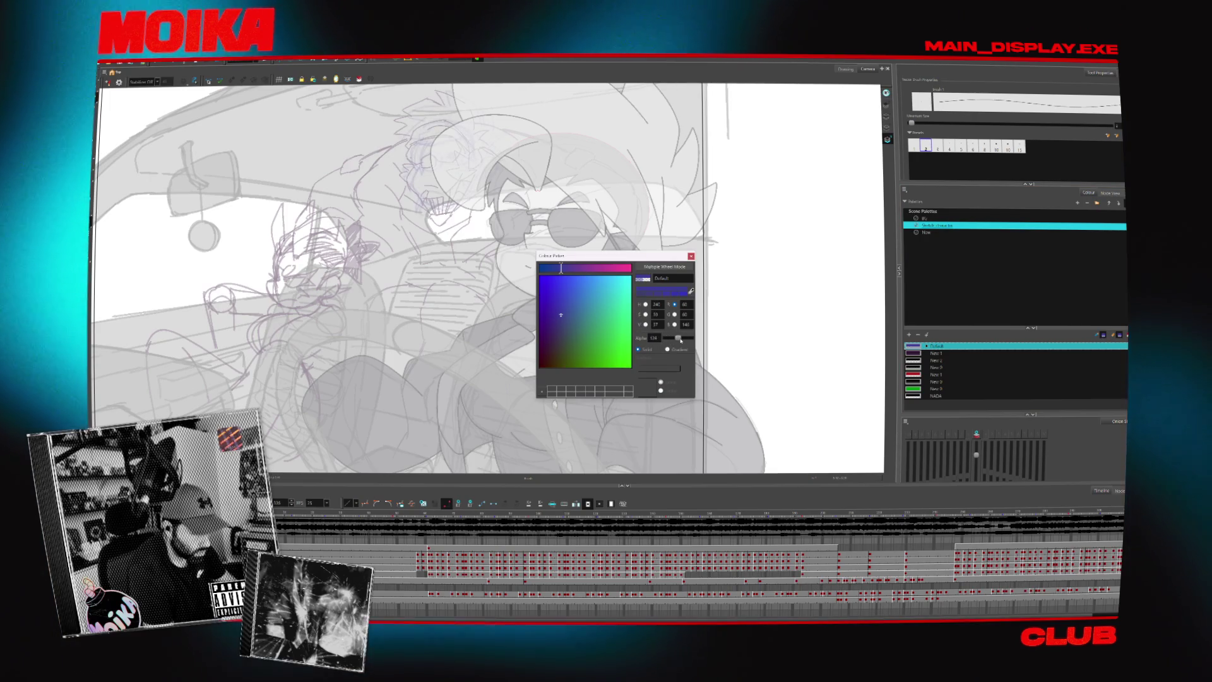
key("Escape")
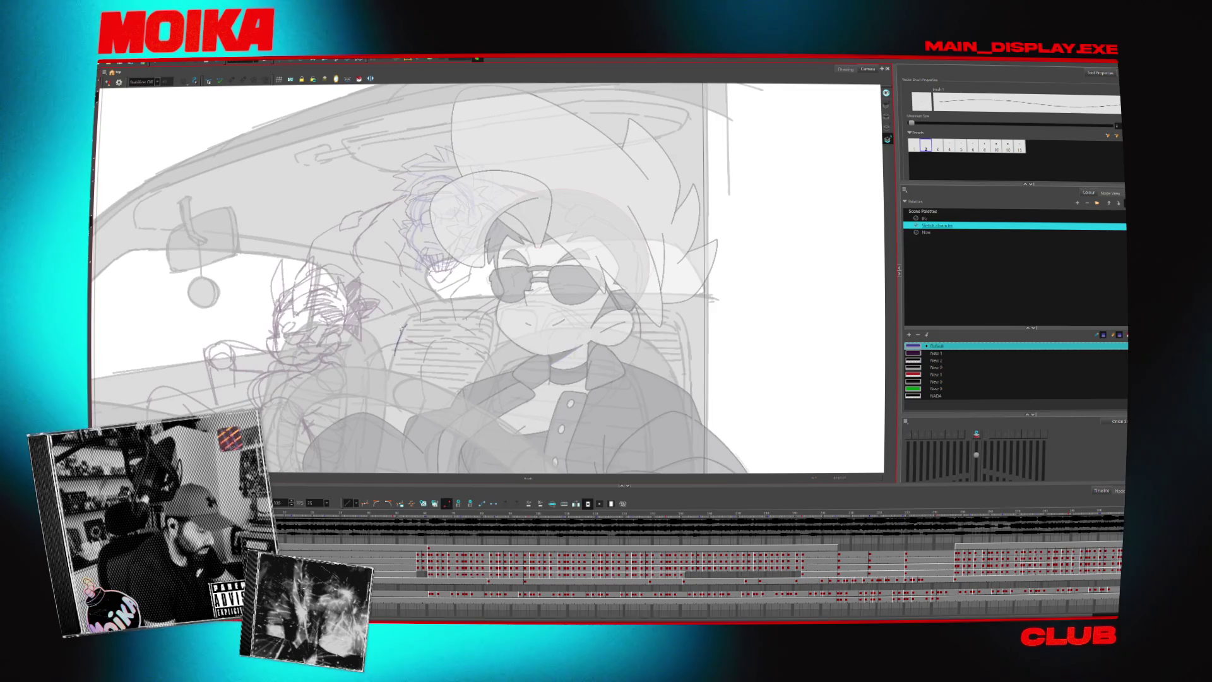
Sketch the hand's curved outline and loop left of the driver's face, checking it mirrored.
left_click_drag(371, 341, 407, 319)
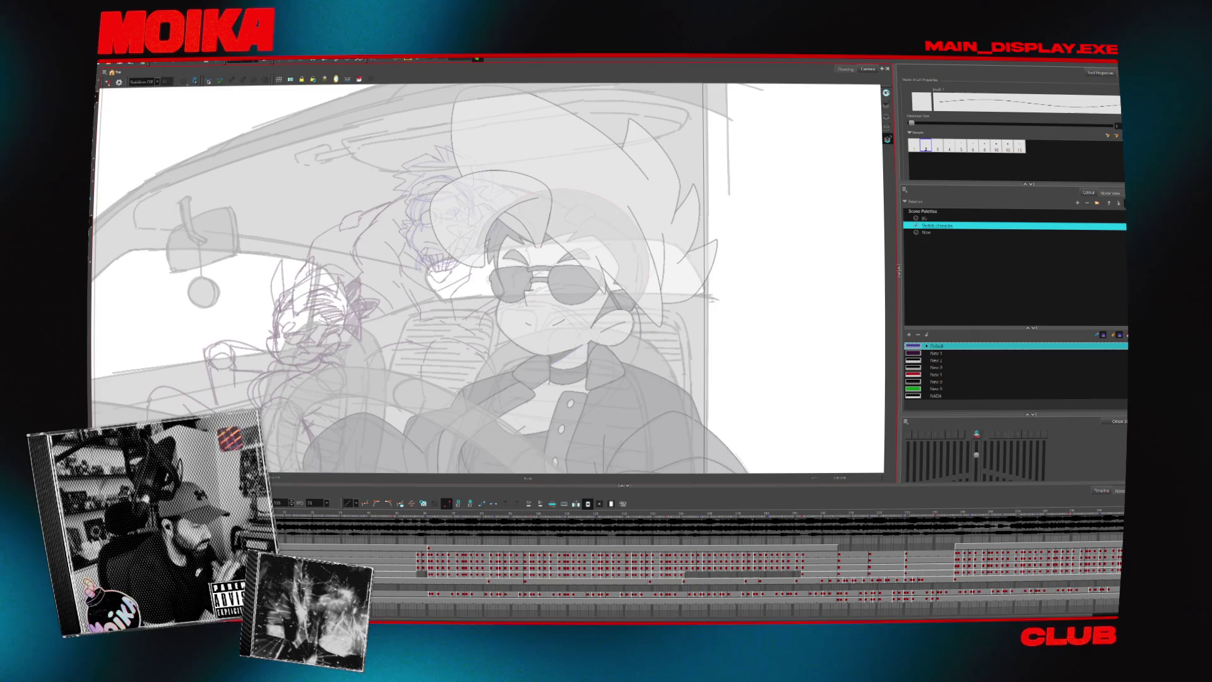
mouse_move(460, 312)
left_mouse_down()
mouse_move(422, 327)
mouse_move(442, 357)
left_mouse_up()
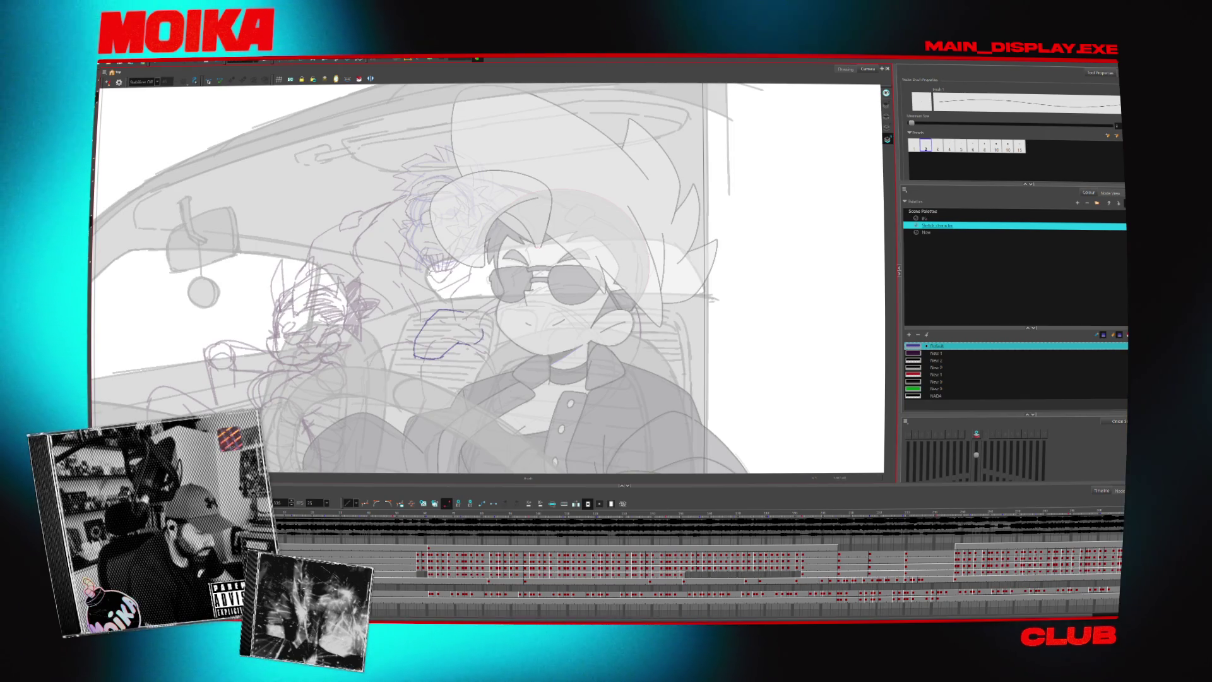
left_click_drag(435, 314, 483, 338)
left_click_drag(372, 335, 404, 313)
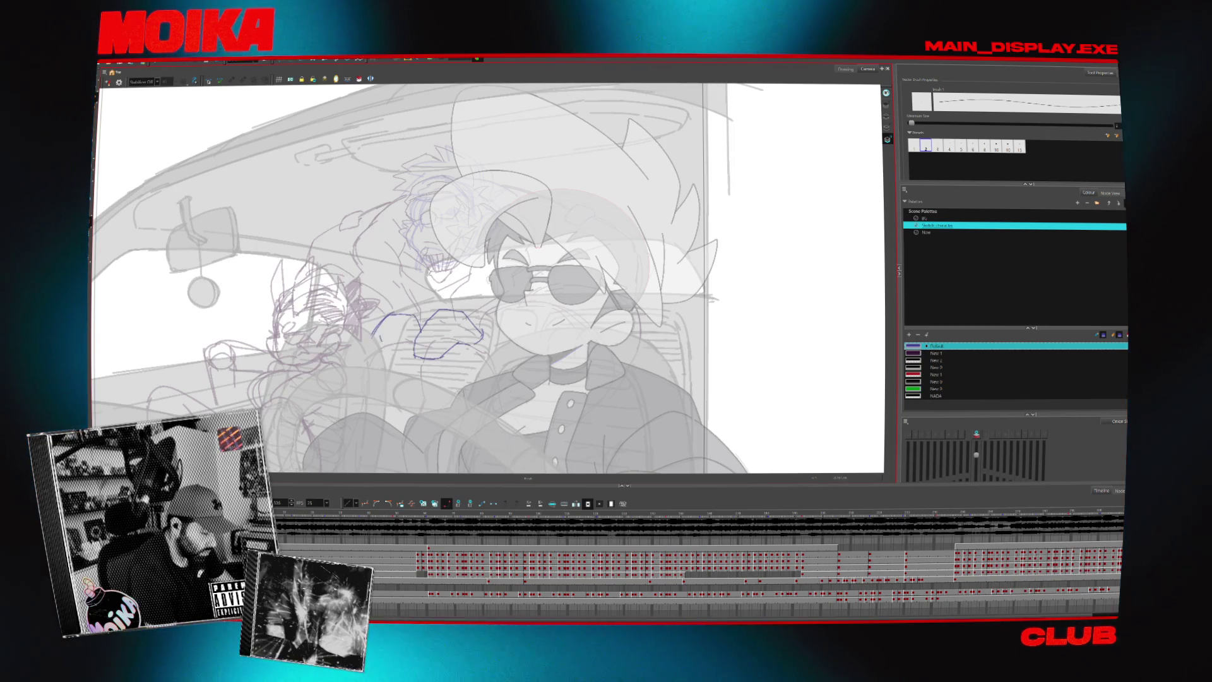
key("4")
key("4")
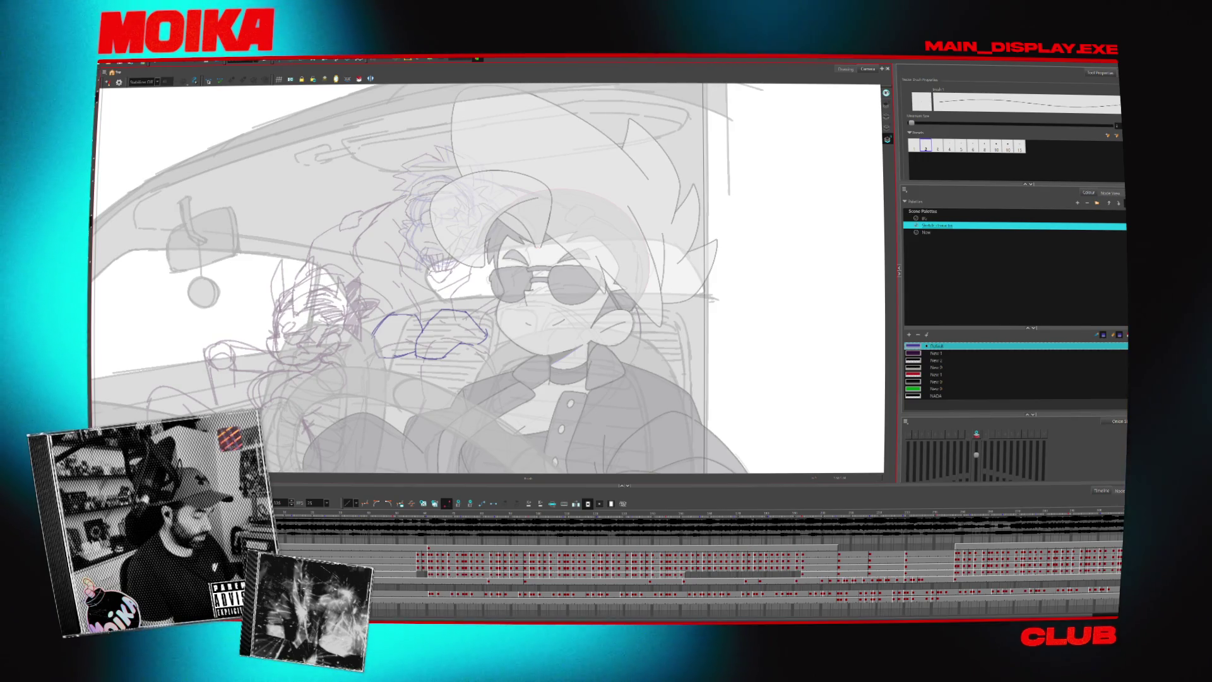
Add thick brush strokes to the blue hand sketch, checking proportions in Mirror View.
left_click_drag(454, 302, 467, 247)
key("alt+b")
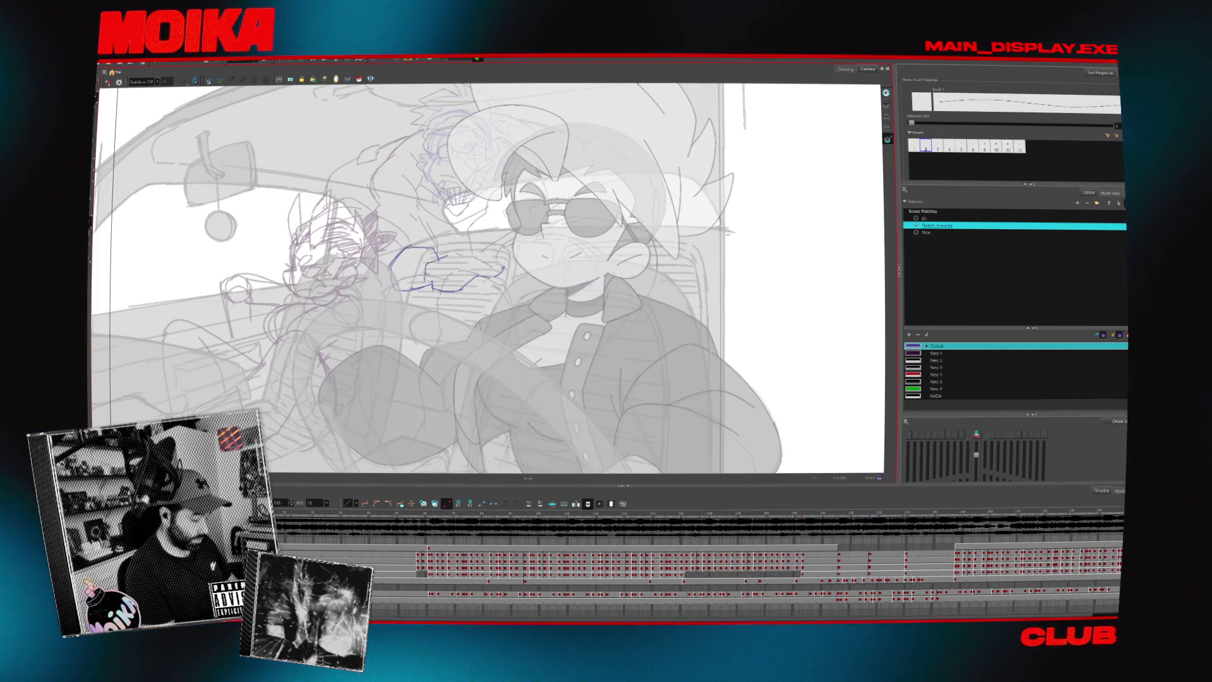
mouse_move(439, 260)
left_mouse_down()
mouse_move(445, 290)
mouse_move(480, 270)
left_mouse_up()
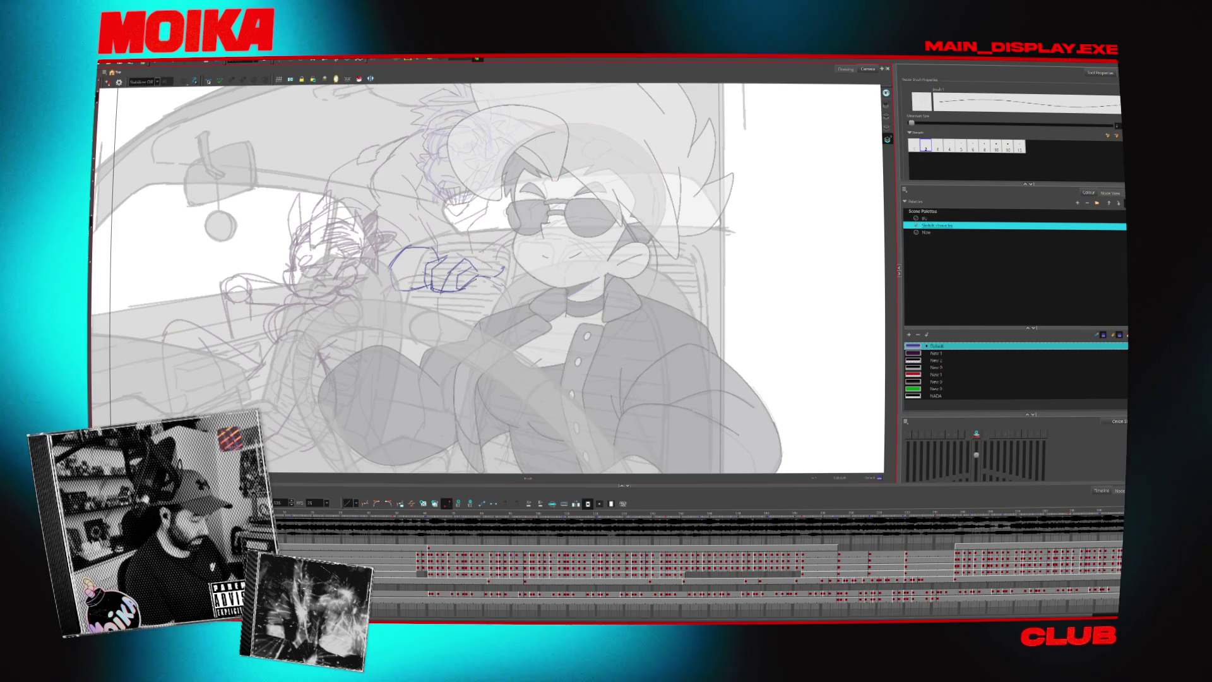
key("4")
key("4")
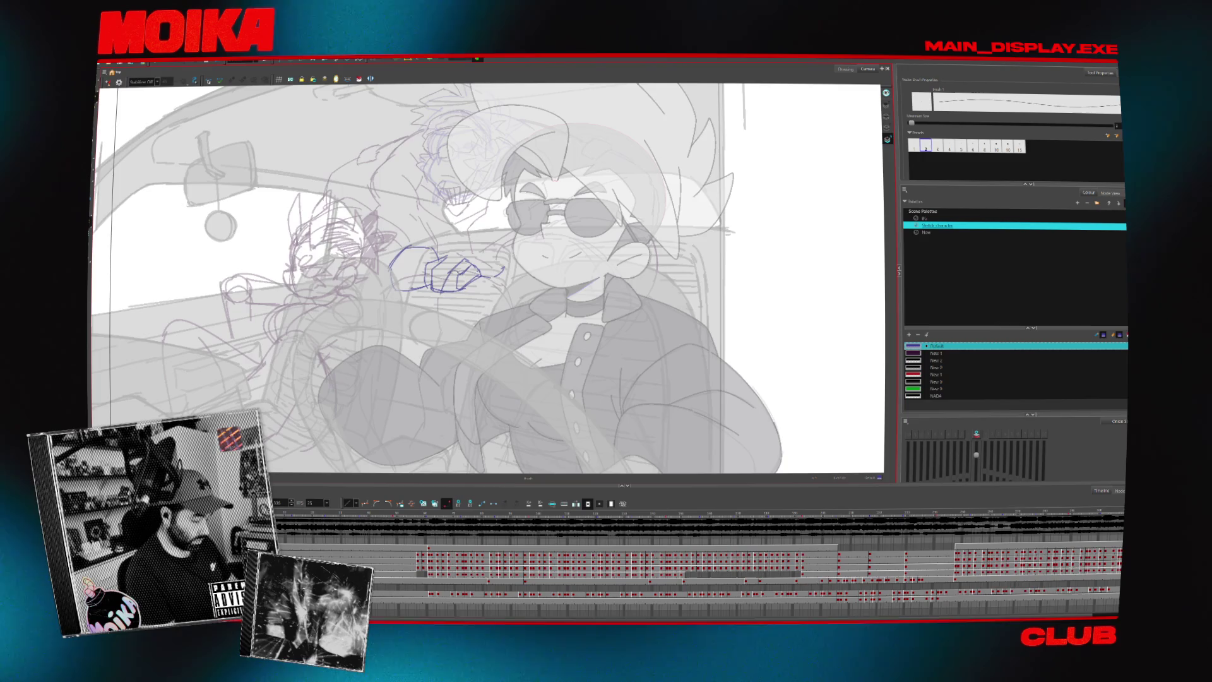
key("4")
key("4")
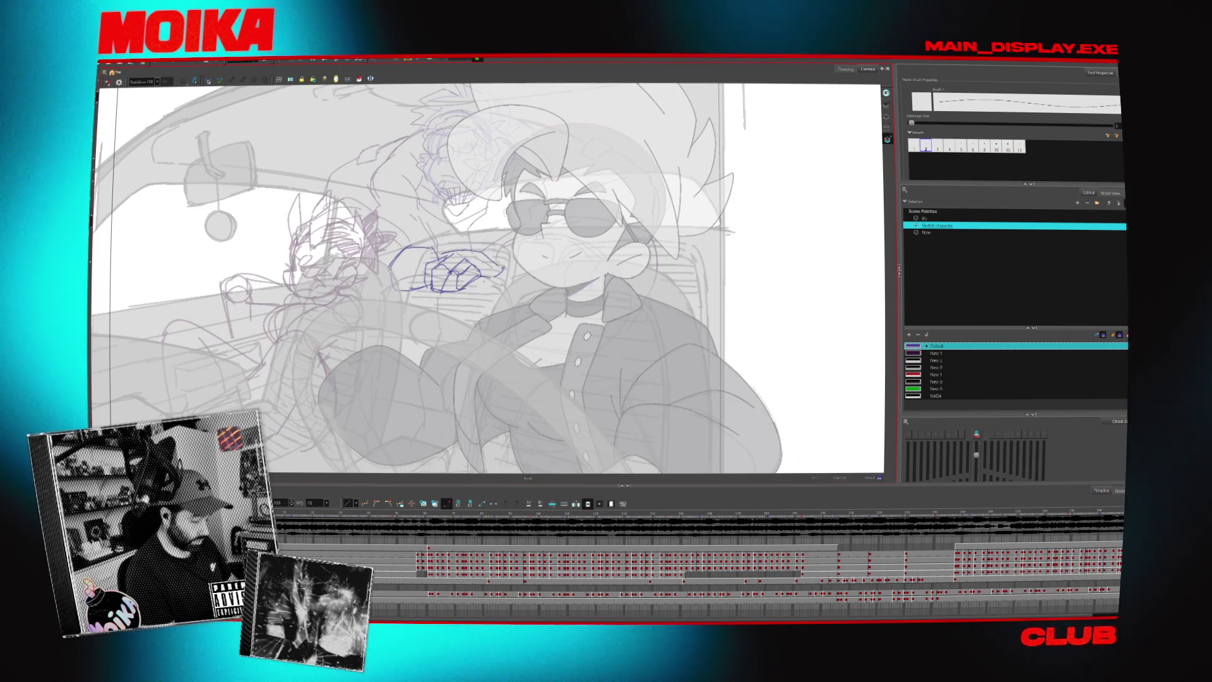
key("4")
key("4")
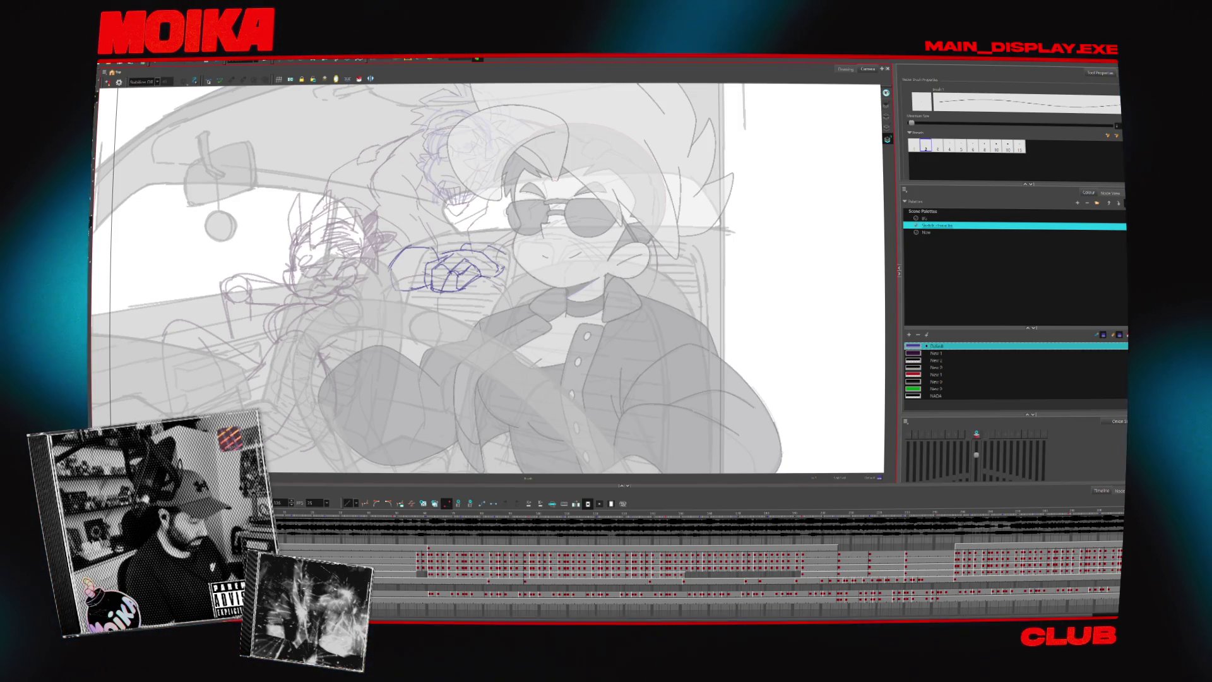
left_click_drag(500, 264, 512, 289)
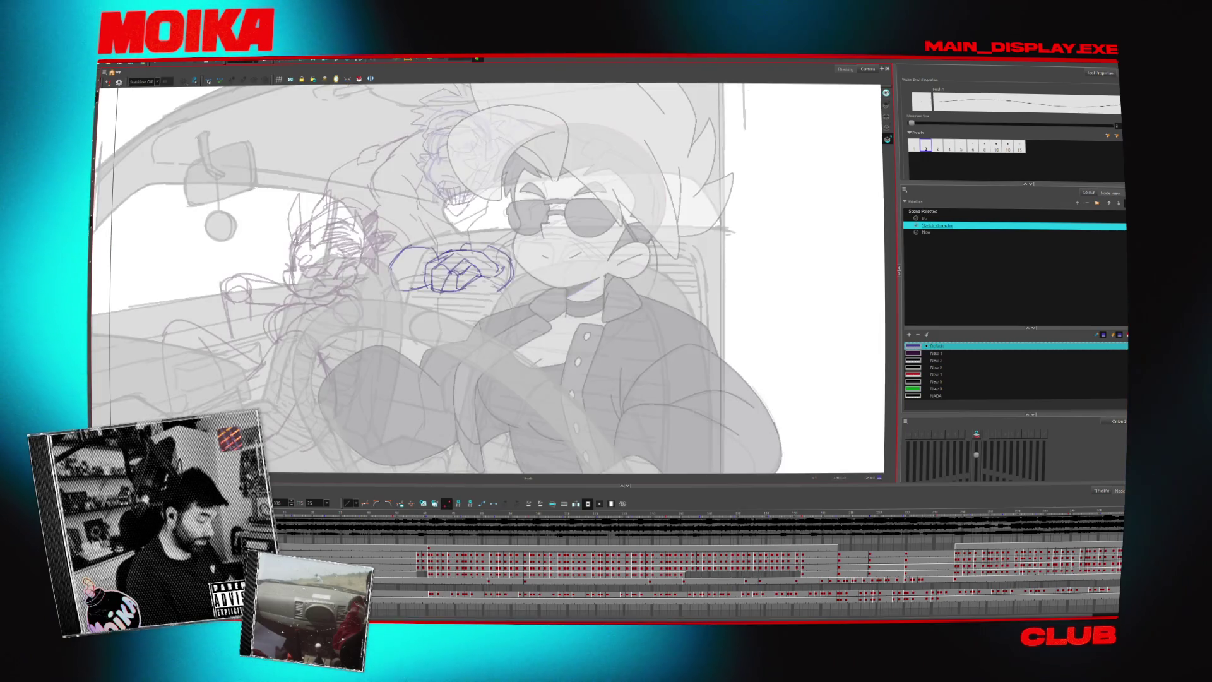
Erase and redraw the blue strokes around the hands, mirroring the canvas to check them.
key("alt+e")
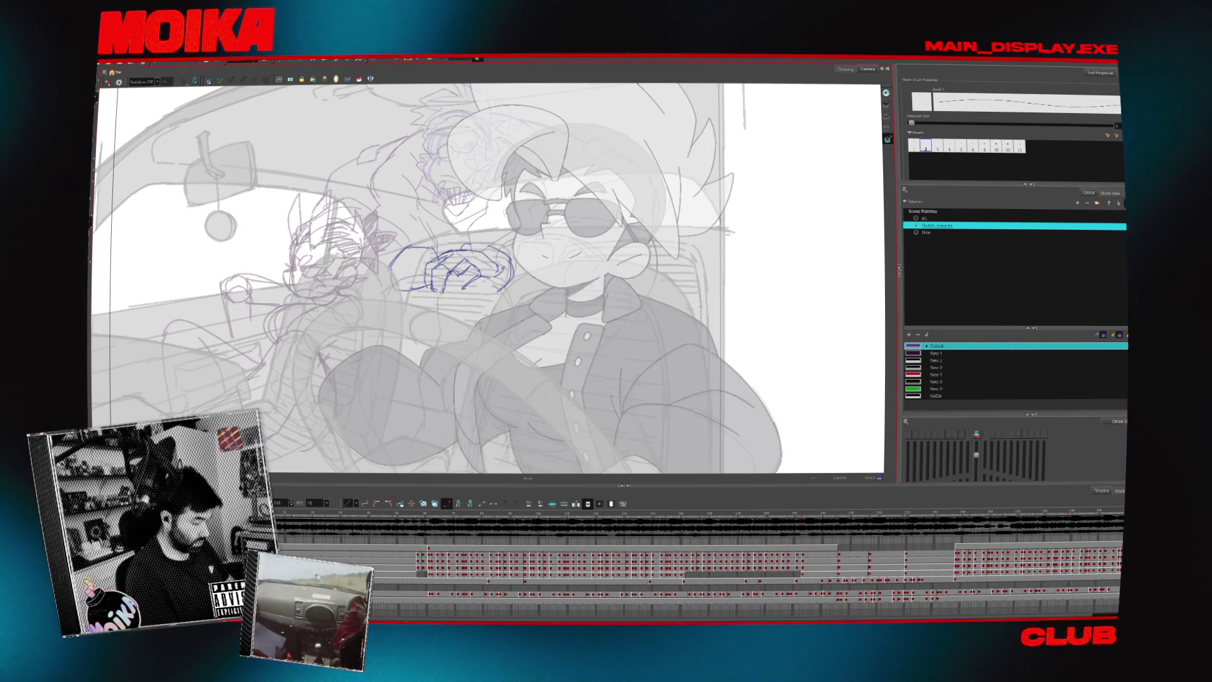
left_click_drag(442, 271, 471, 273)
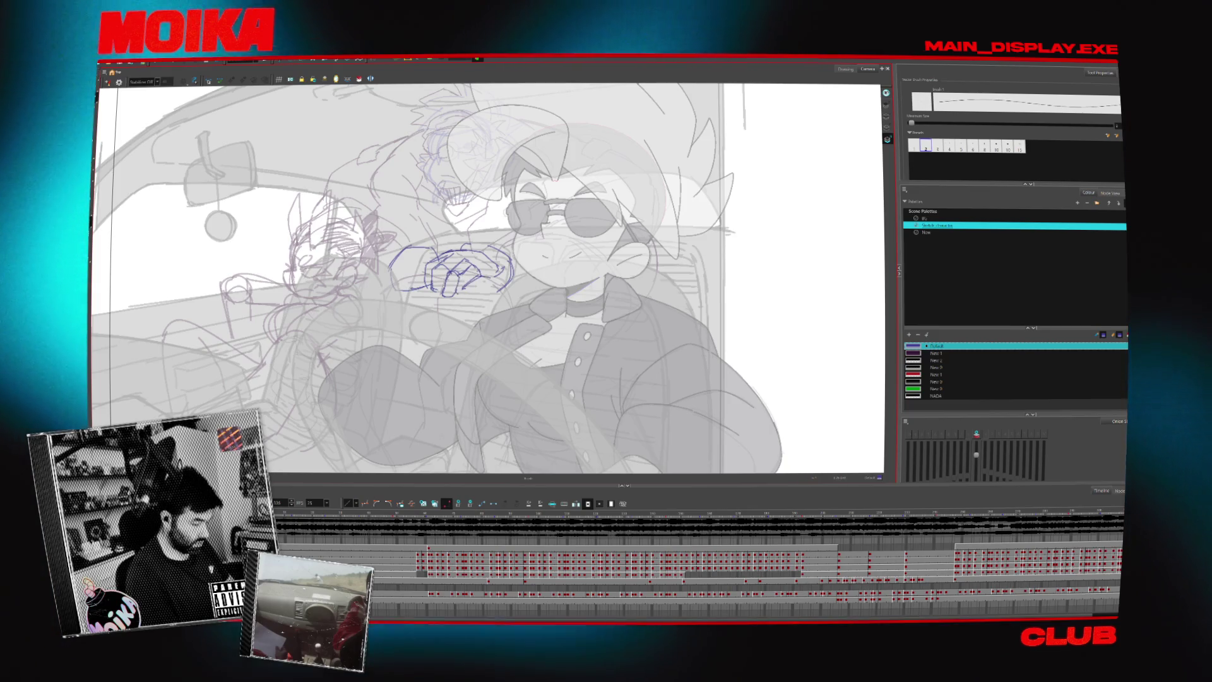
left_click_drag(464, 278, 480, 273)
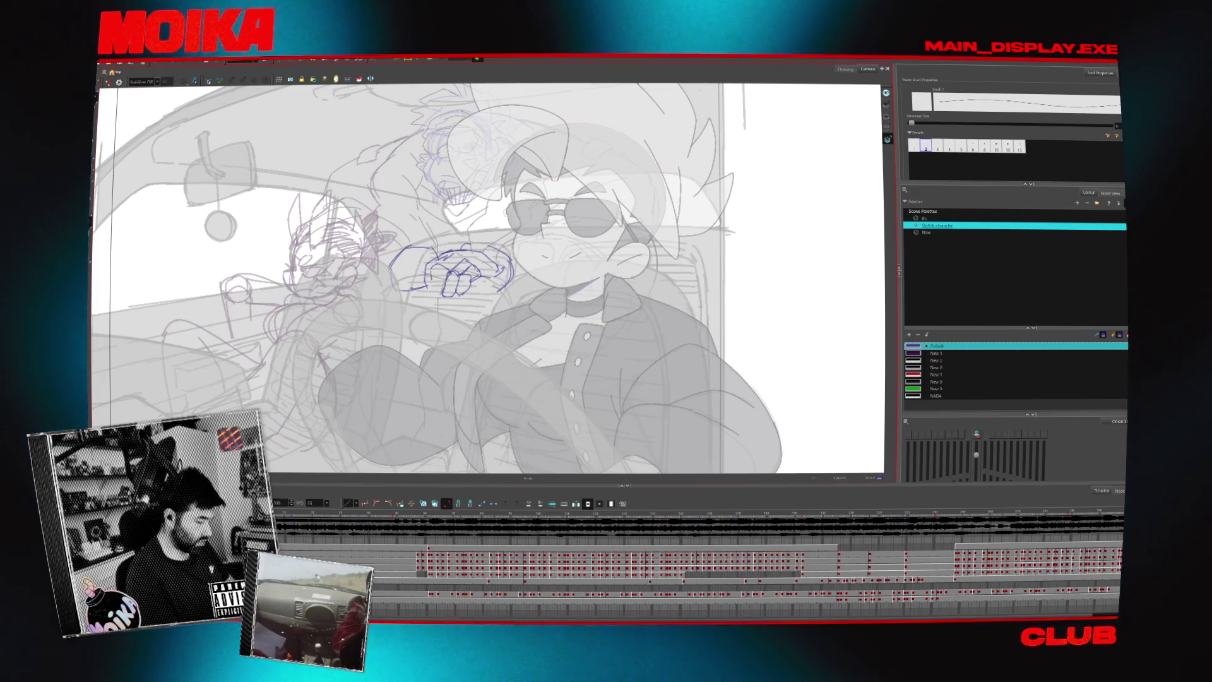
key("4")
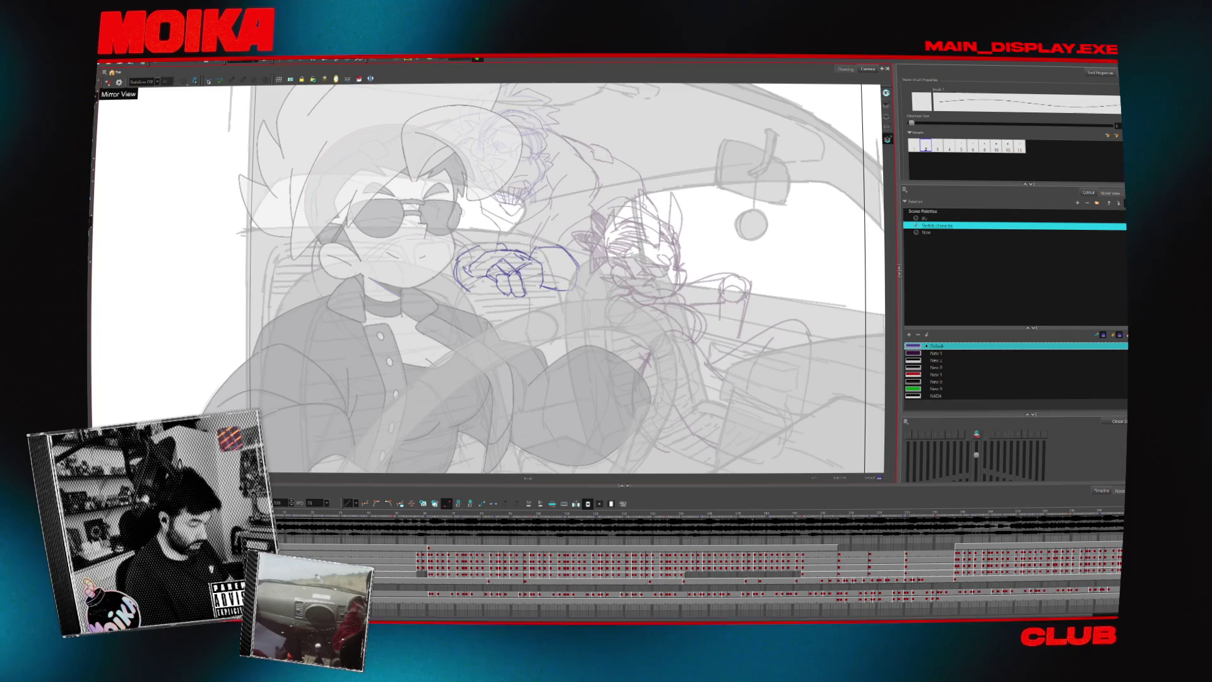
key("4")
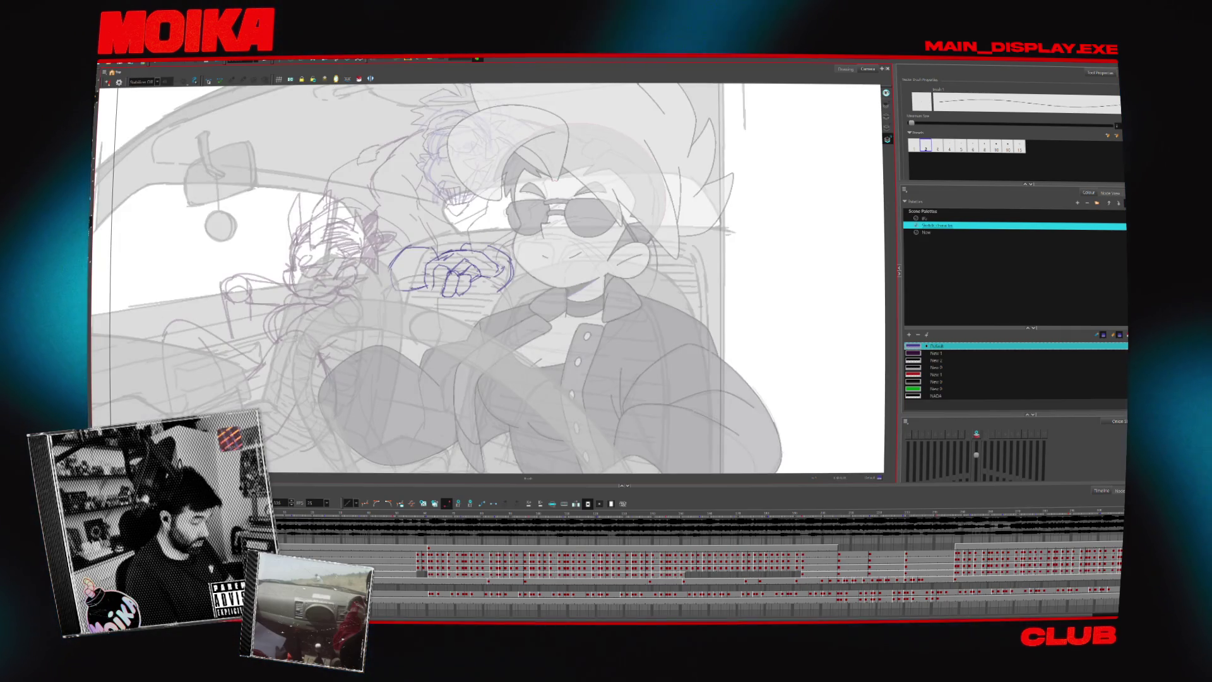
key("4")
key("4")
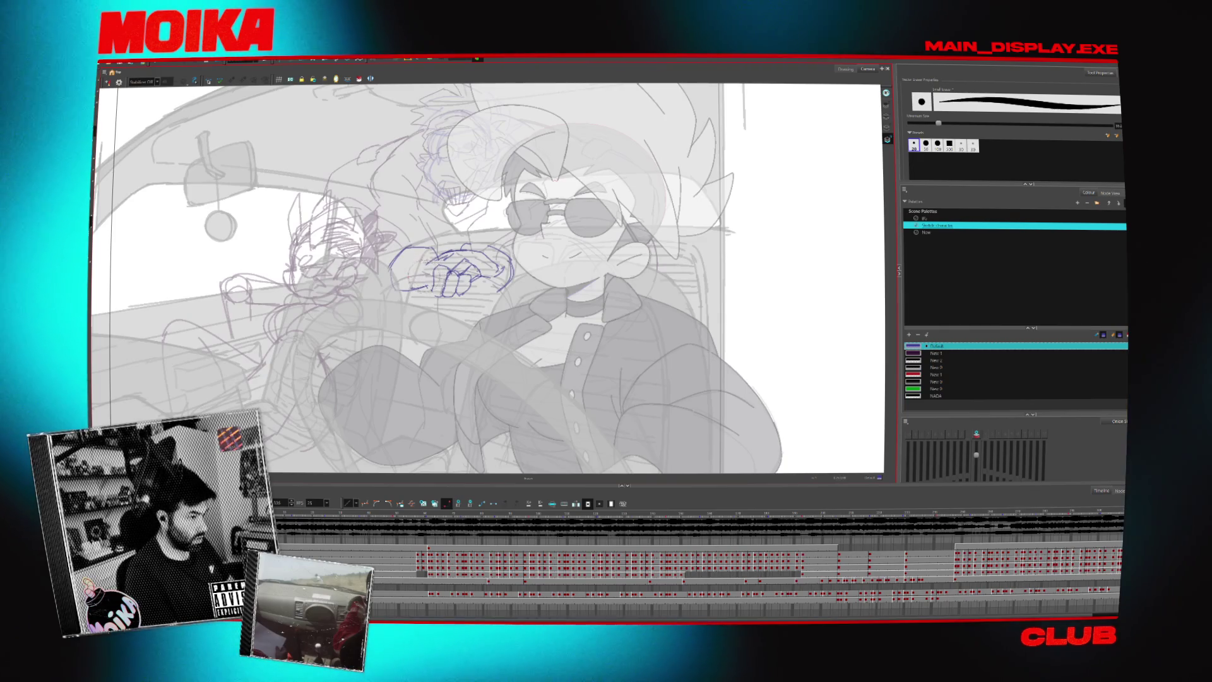
Refine the hand with a thin pencil line, flipping the view to compare, then deselect the strokes.
key("alt+slash")
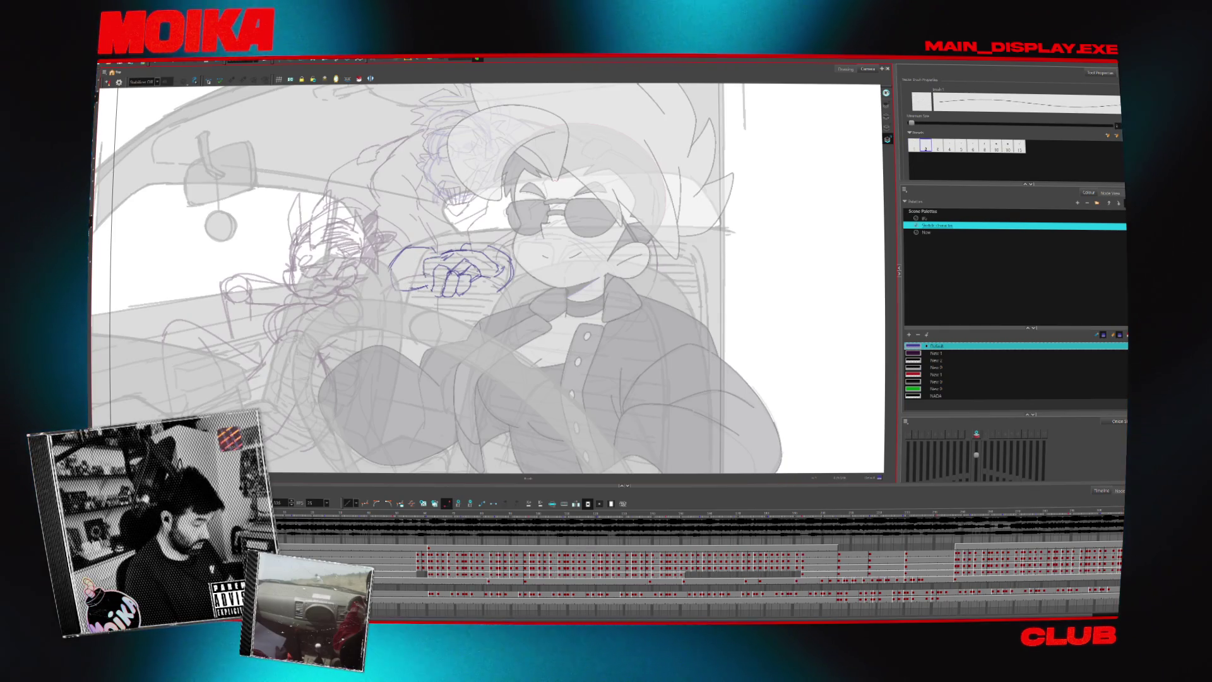
key("4")
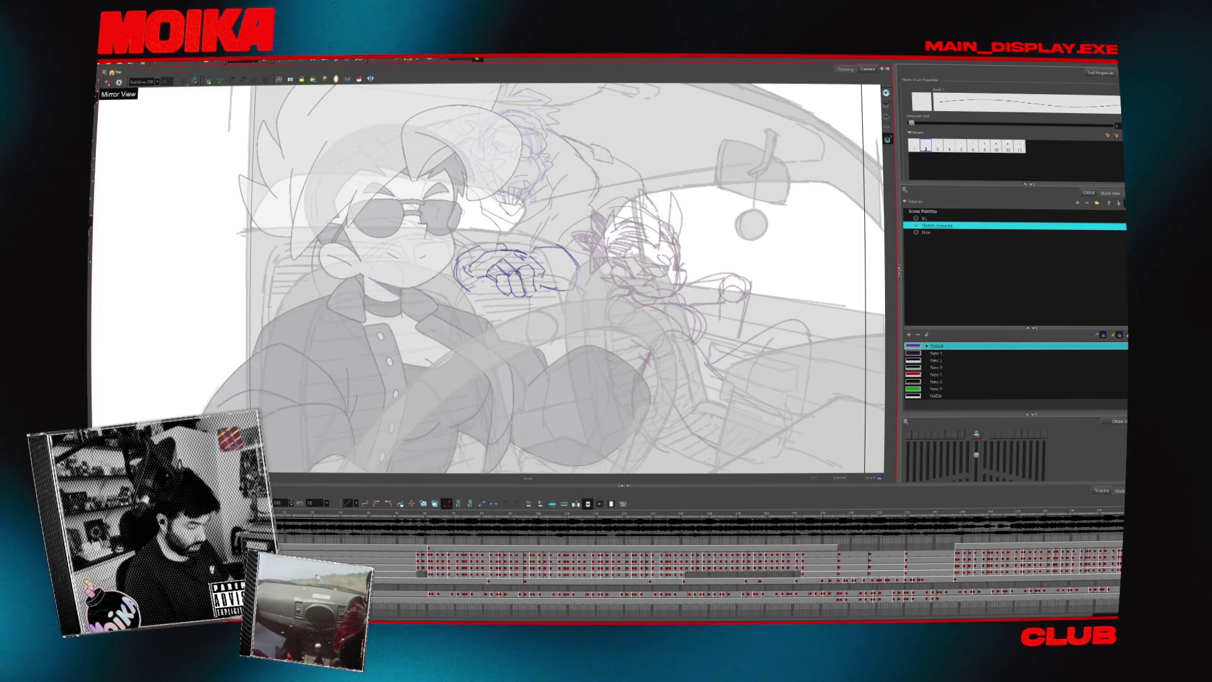
key("4")
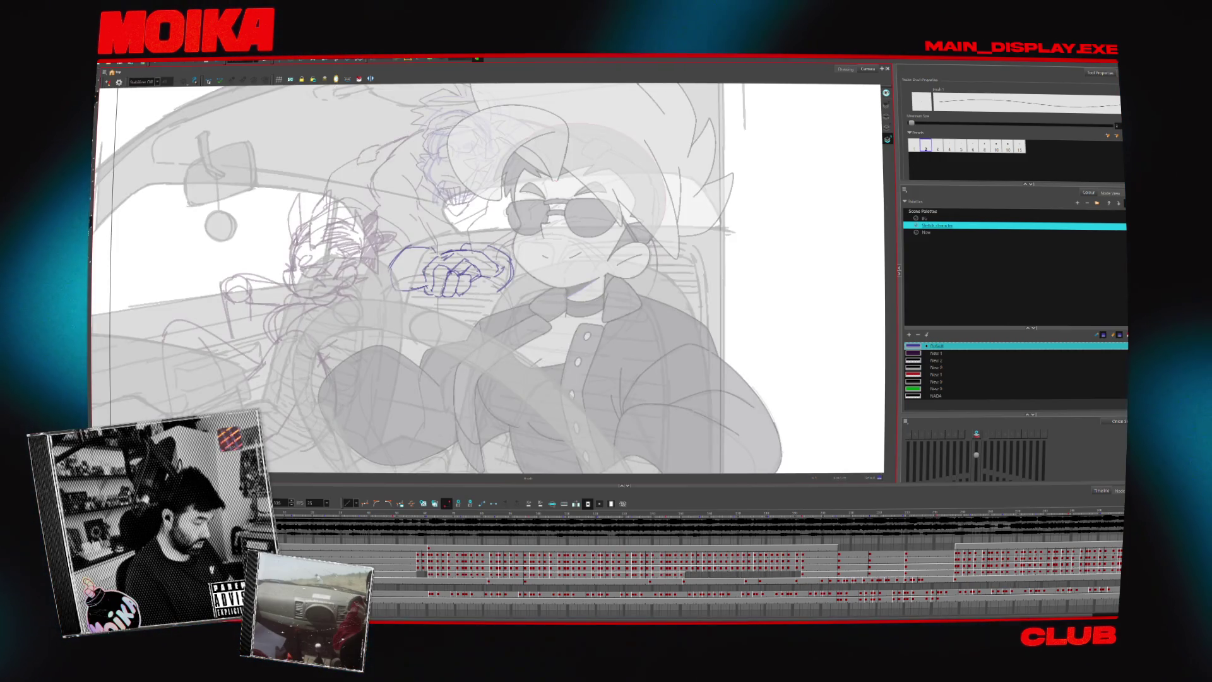
key("4")
key("4")
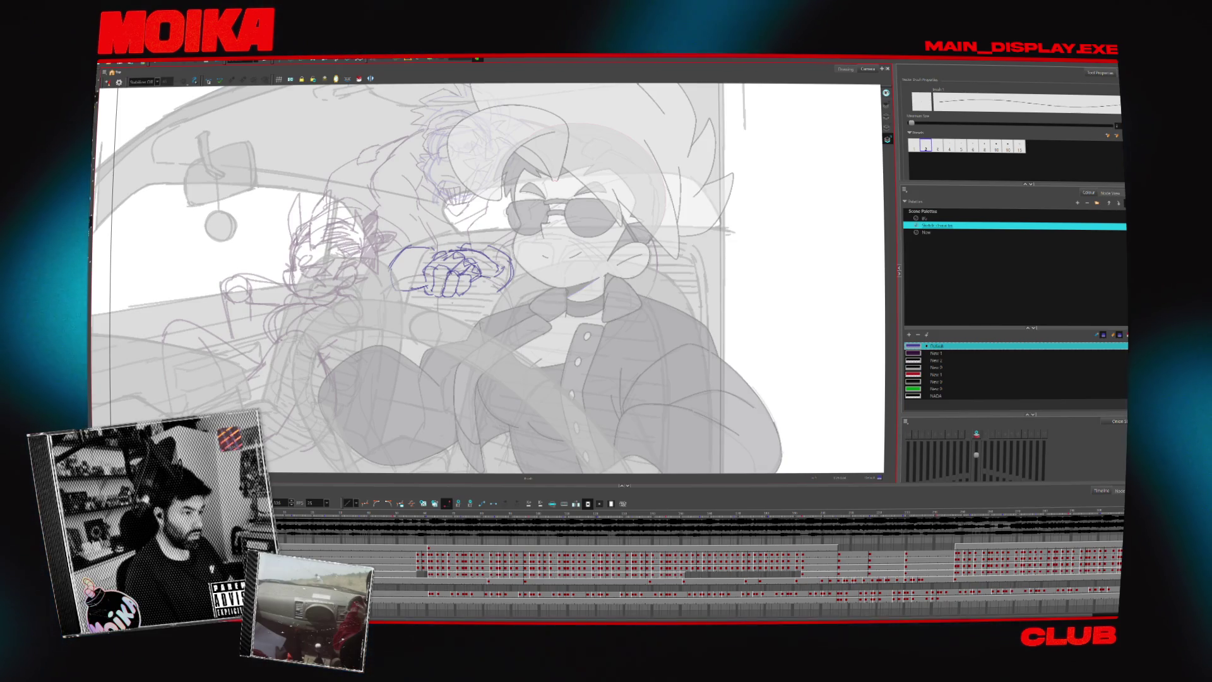
key("alt+b")
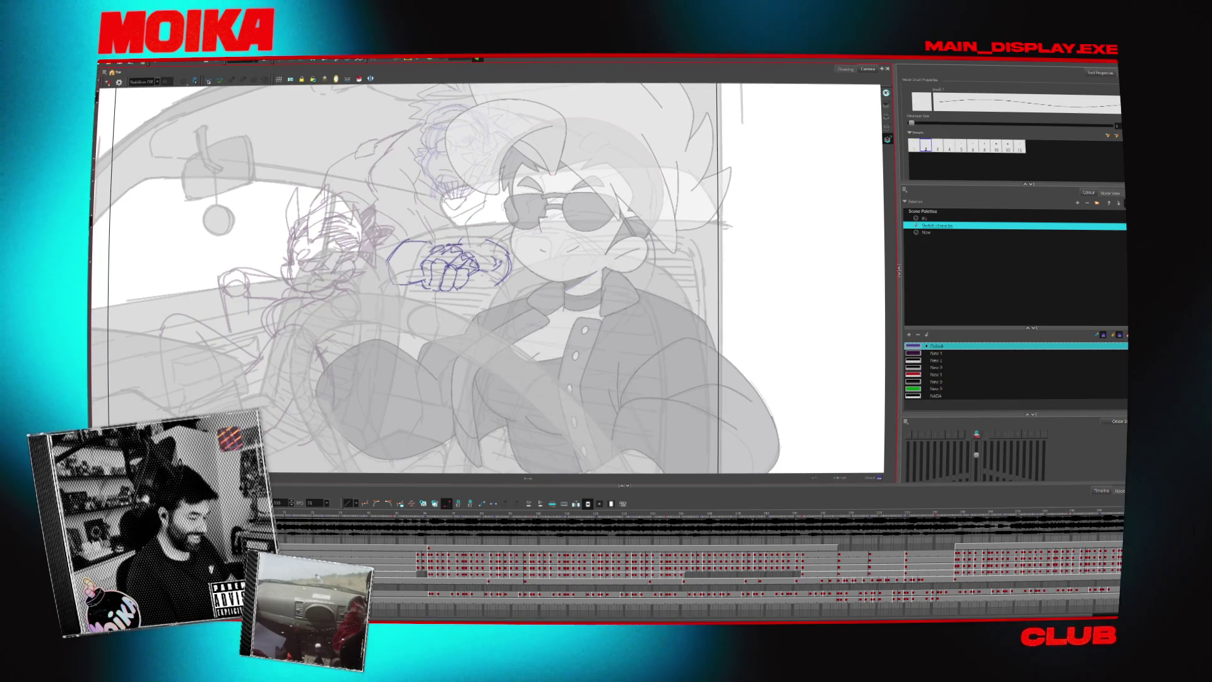
key("alt+slash")
key("4")
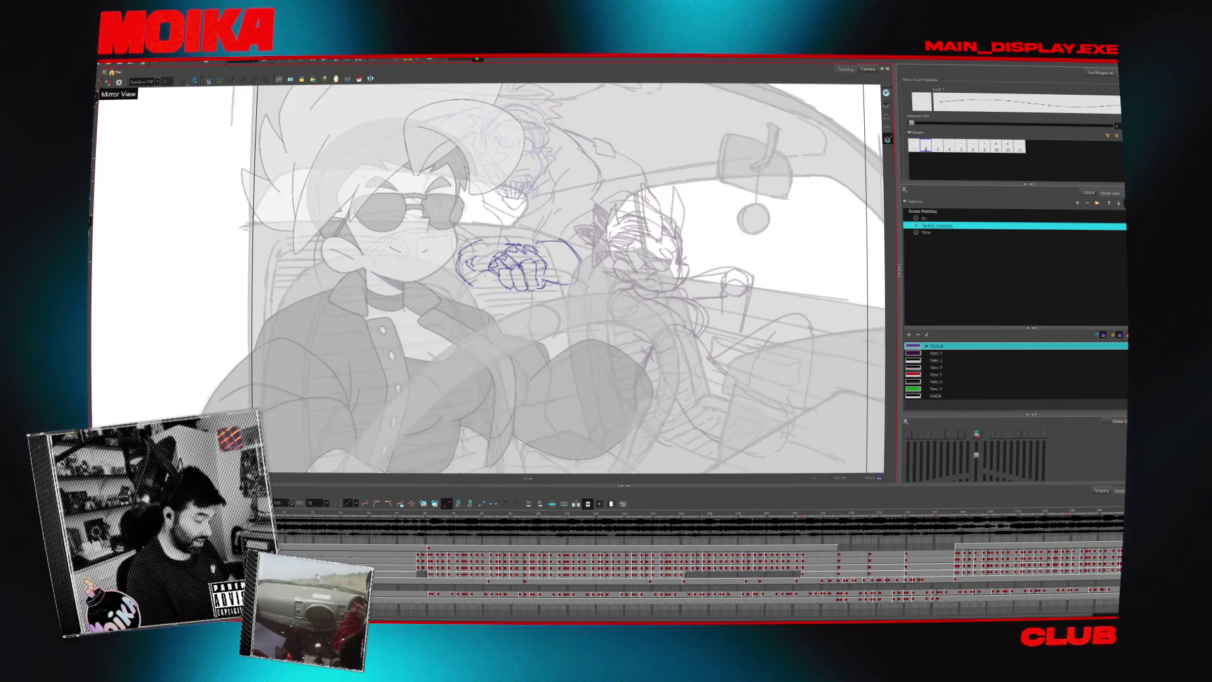
key("4")
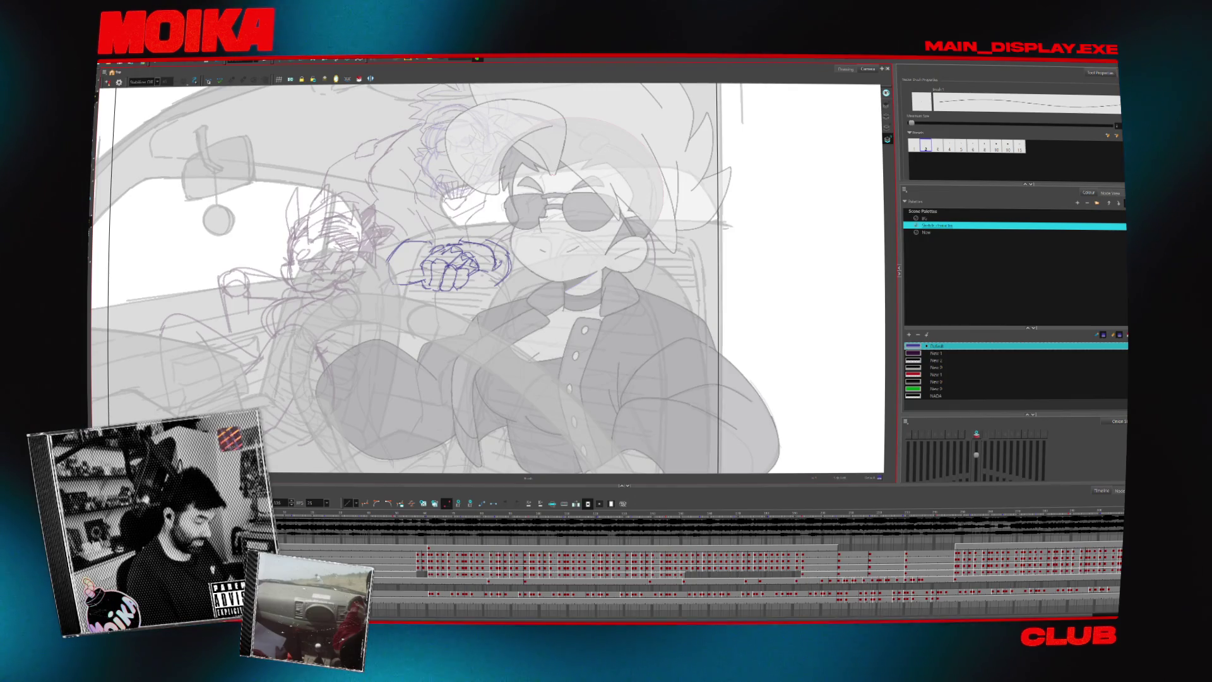
key("4")
key("4")
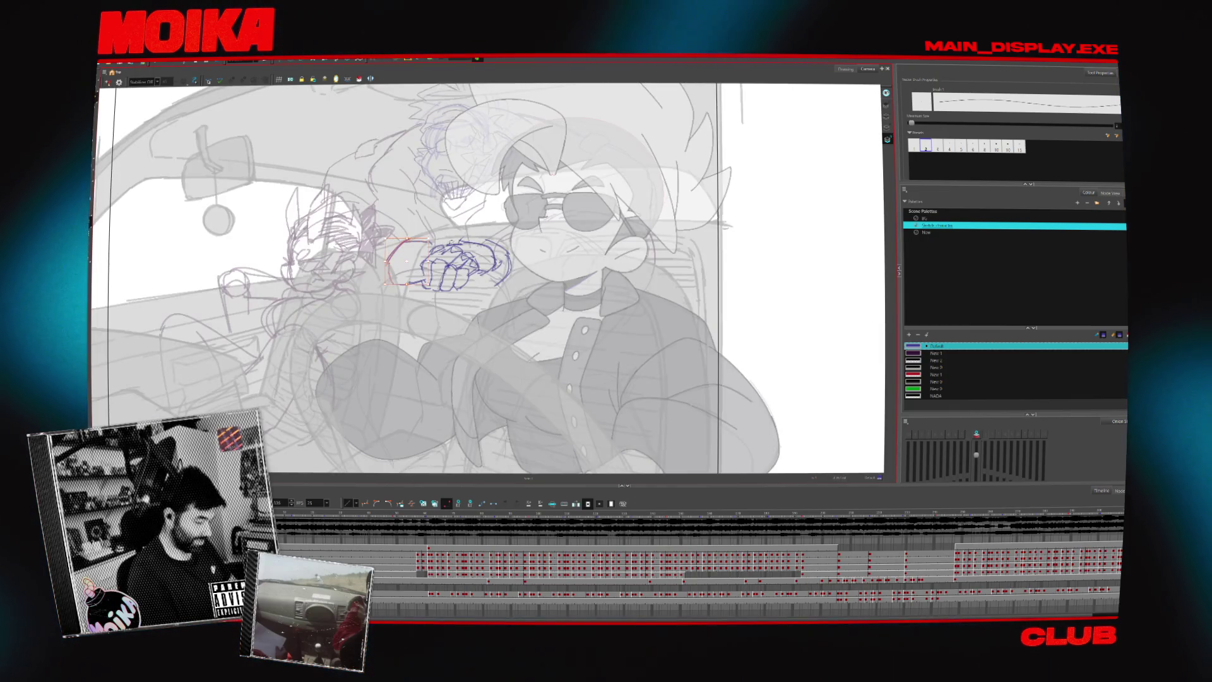
key("Escape")
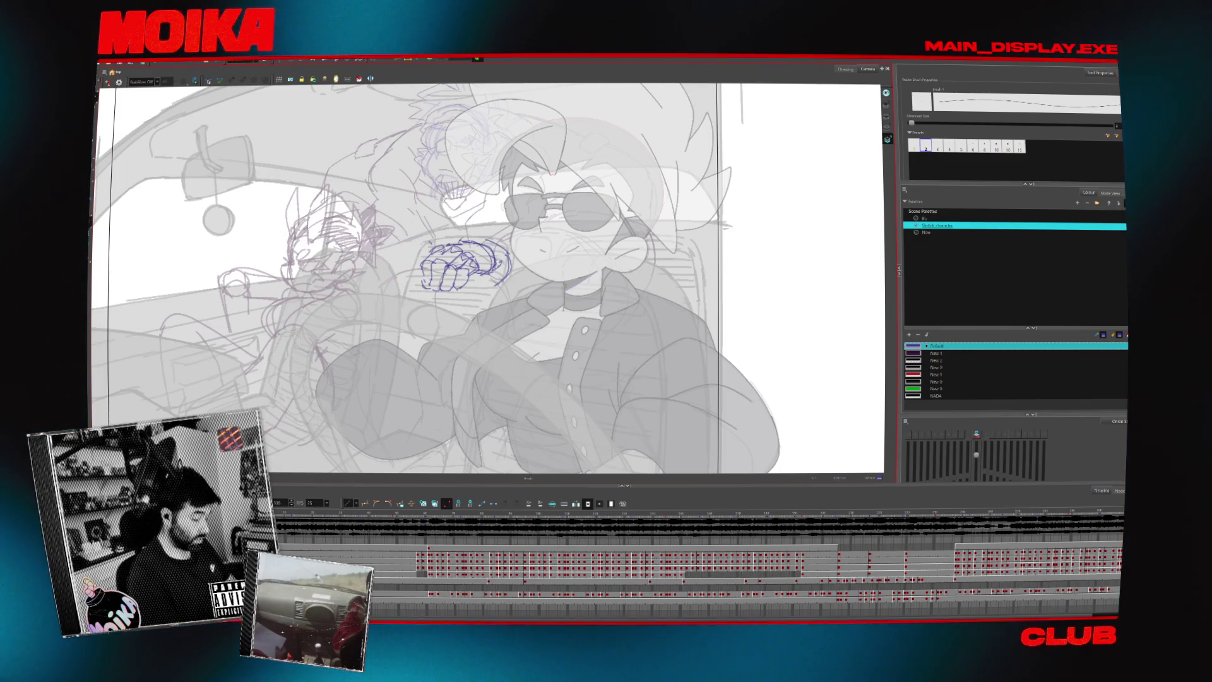
Deselect the reshaped stroke around the fist so it commits as a normal line.
left_click(411, 218)
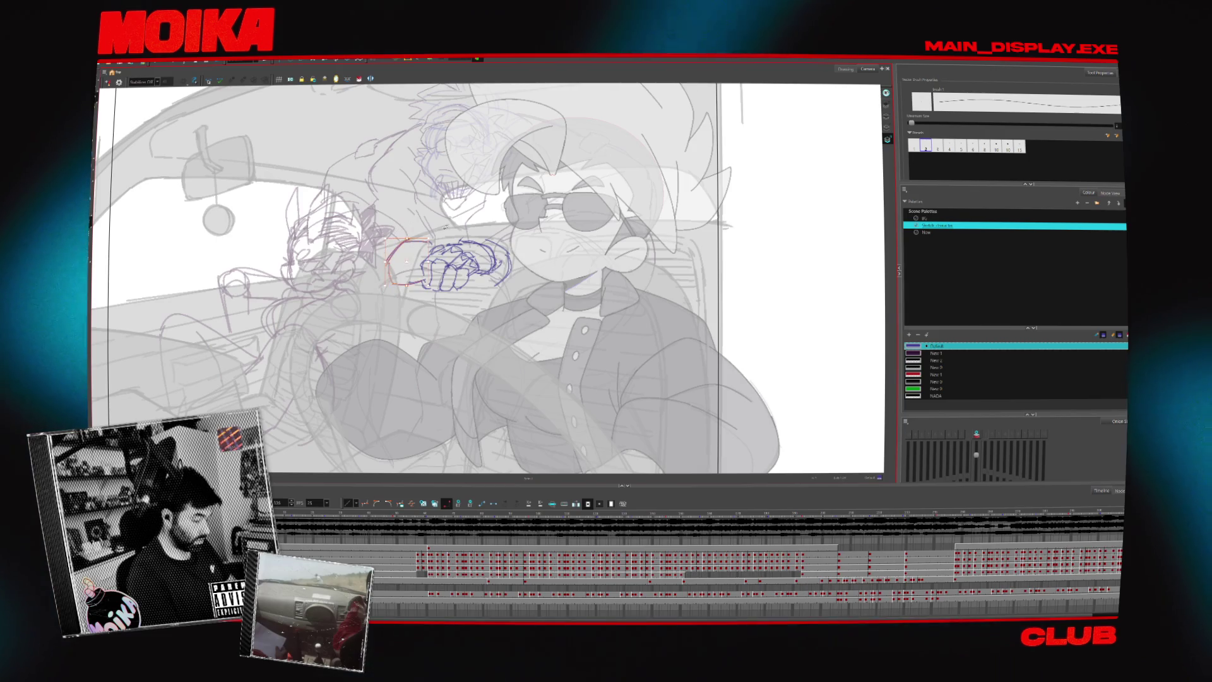
left_click_drag(405, 261, 407, 284)
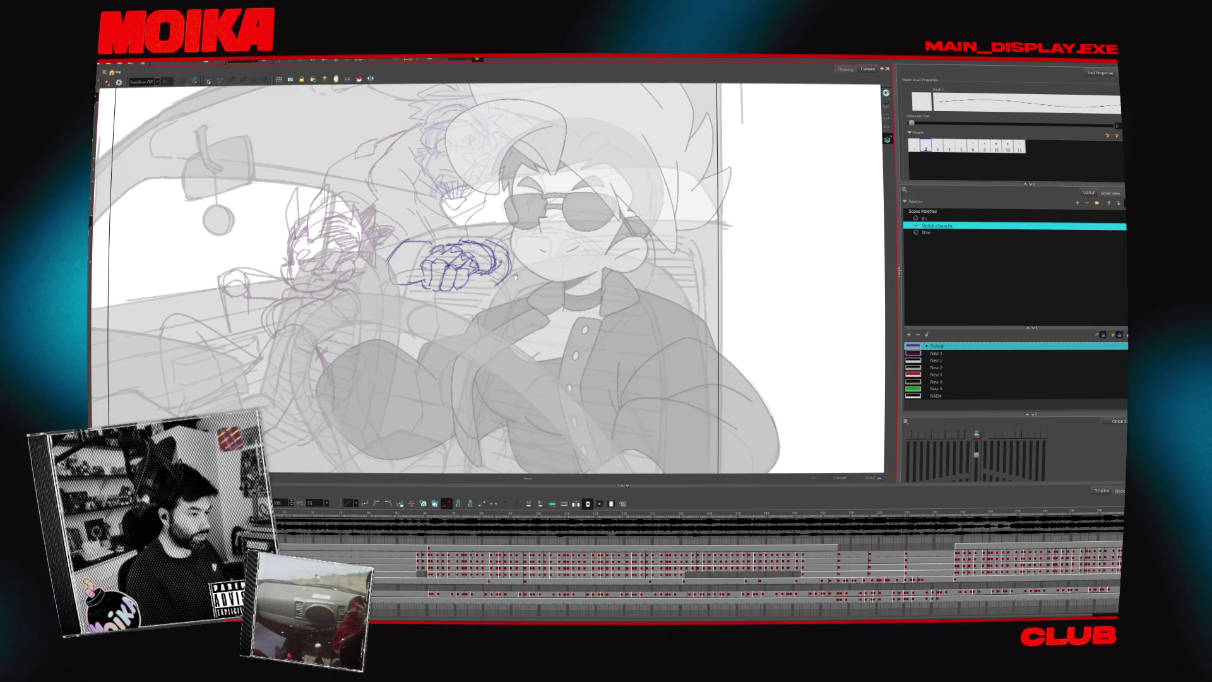
Undo the arm stroke left of the fist, redraw a short replacement, then bring up the IKEA page.
left_click_drag(515, 276, 547, 244)
key("ctrl+z")
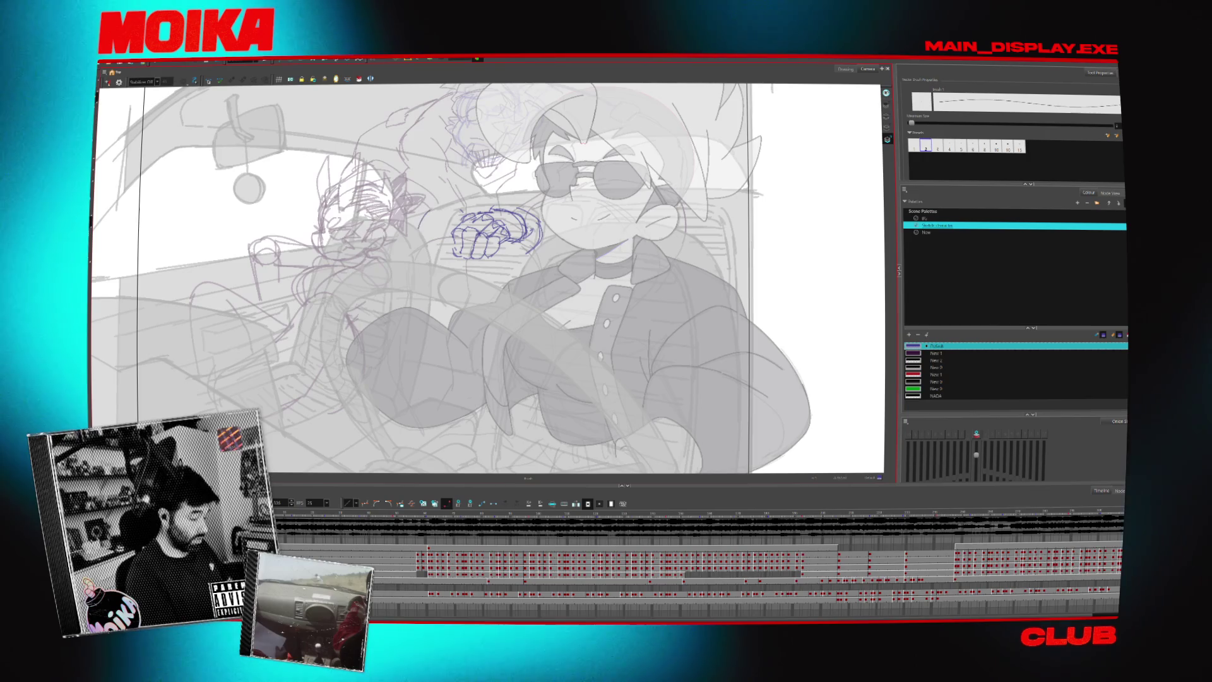
left_click_drag(425, 216, 440, 209)
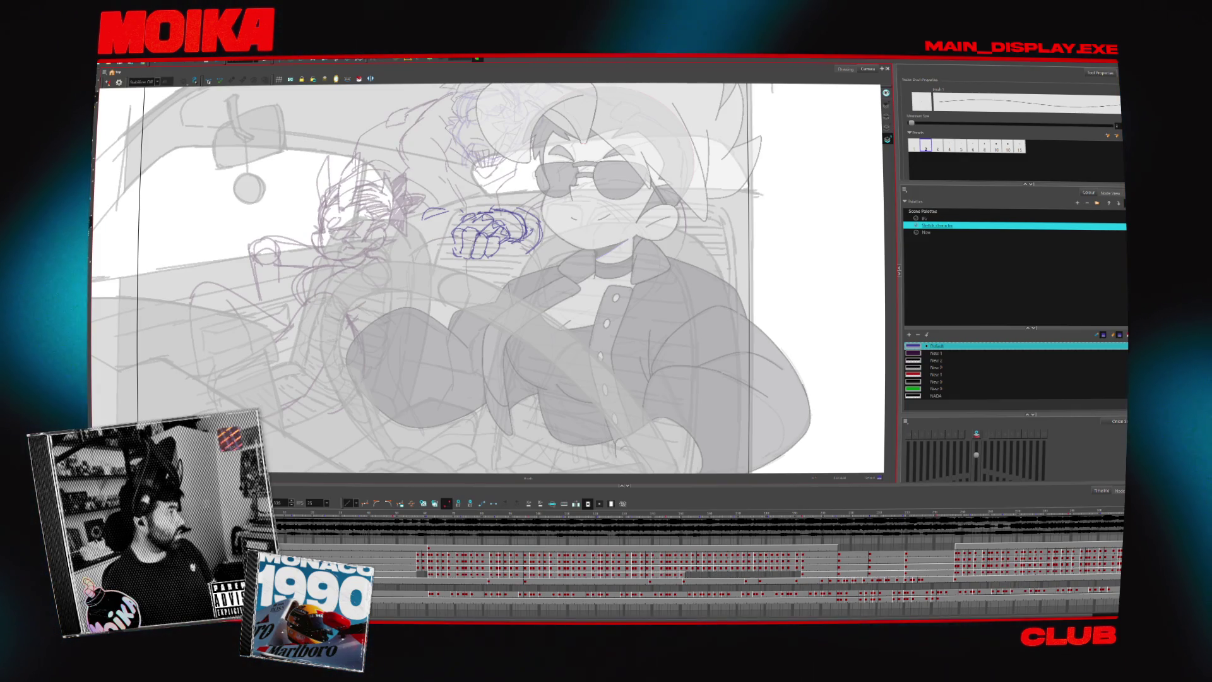
key("alt+Tab")
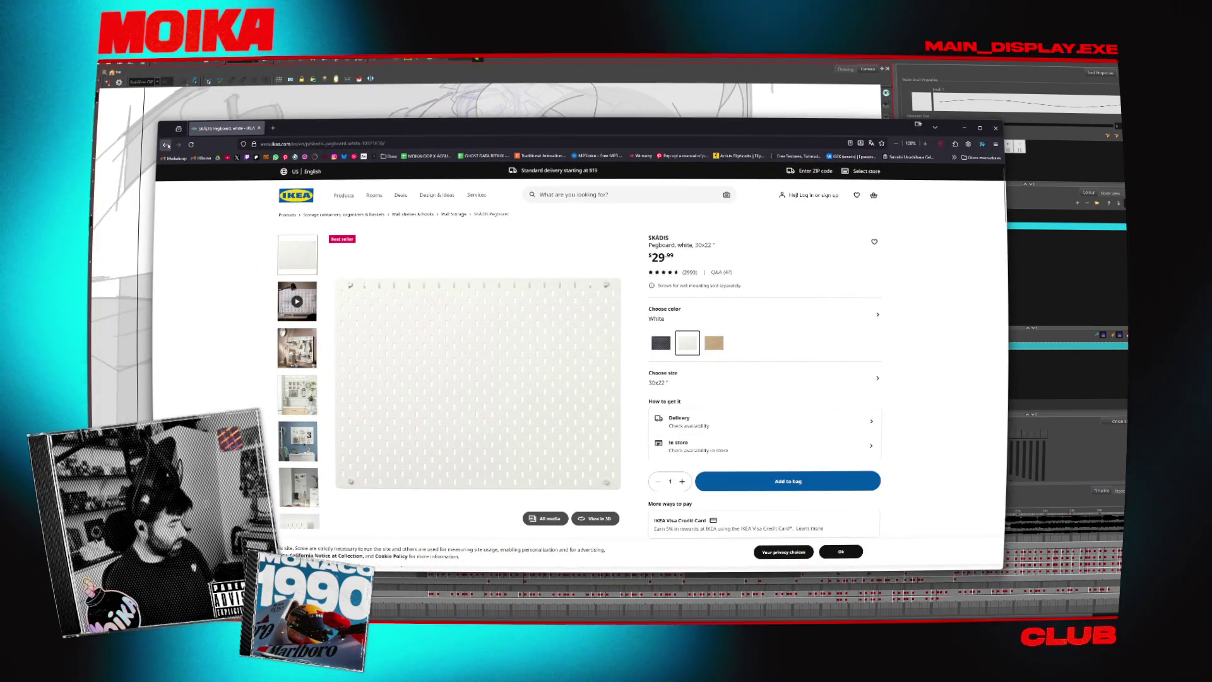
Return to the SKÅDIS pegboard search results and scroll down through them.
key("alt+Left")
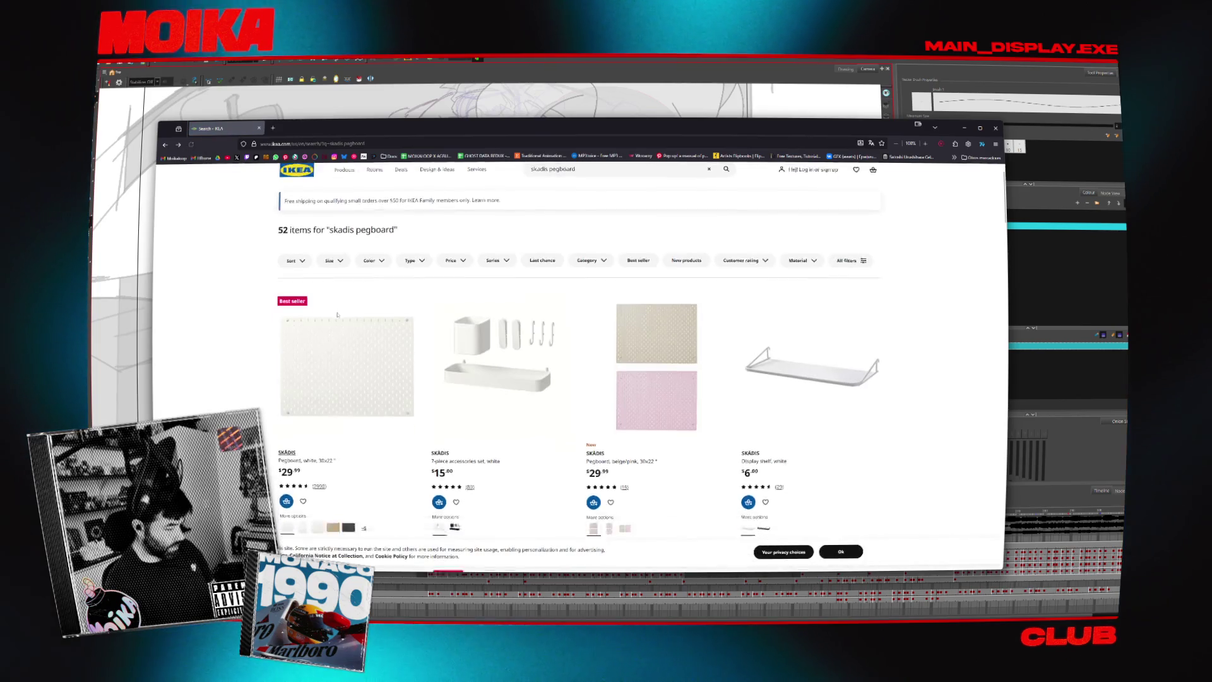
scroll(238, 308, "down", 5)
scroll(238, 308, "down", 2)
Search '30 usd to pen' in a new tab to convert the price, then close it.
key("ctrl+t")
type("30")
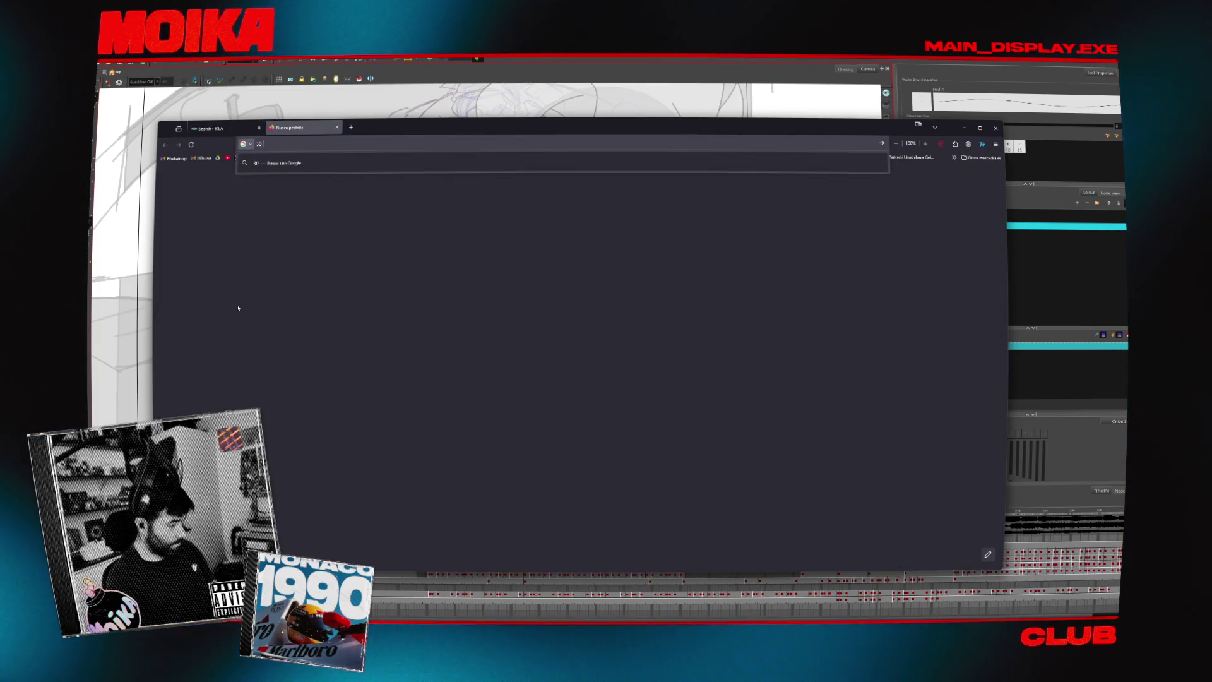
type(" usd to pen")
key("Return")
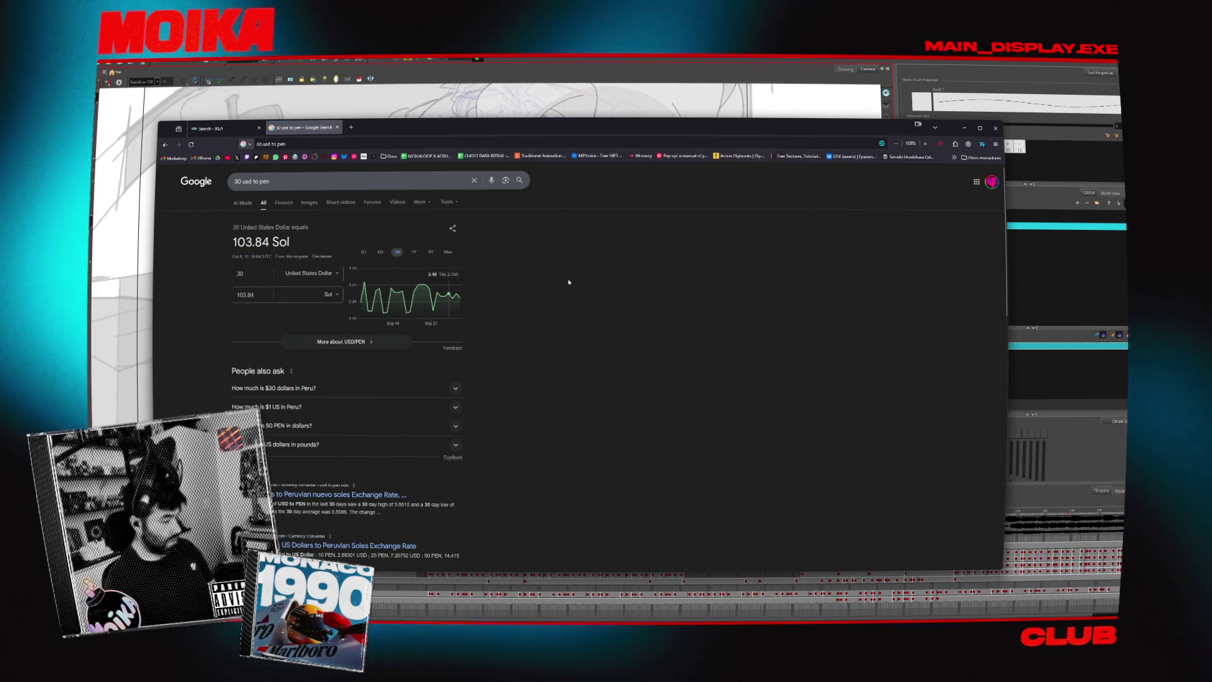
key("ctrl+w")
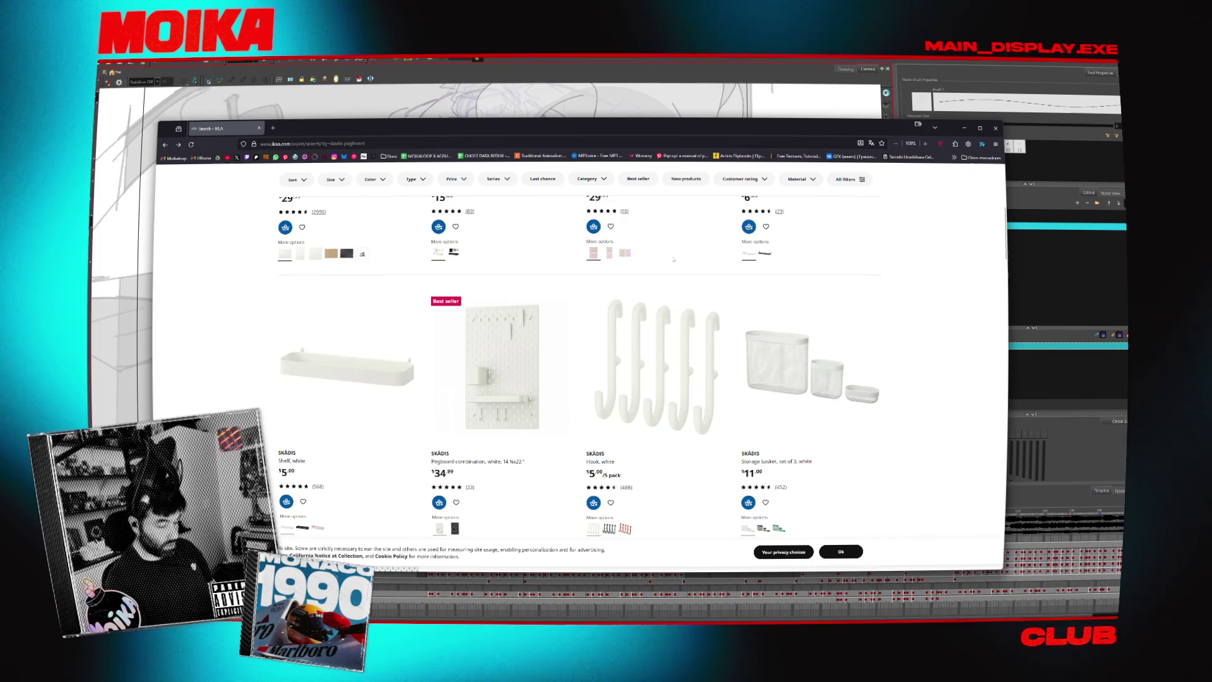
Scroll down through the SKÅDIS results and back up toward the top.
scroll(579, 353, "up", 2)
scroll(579, 354, "up", 2)
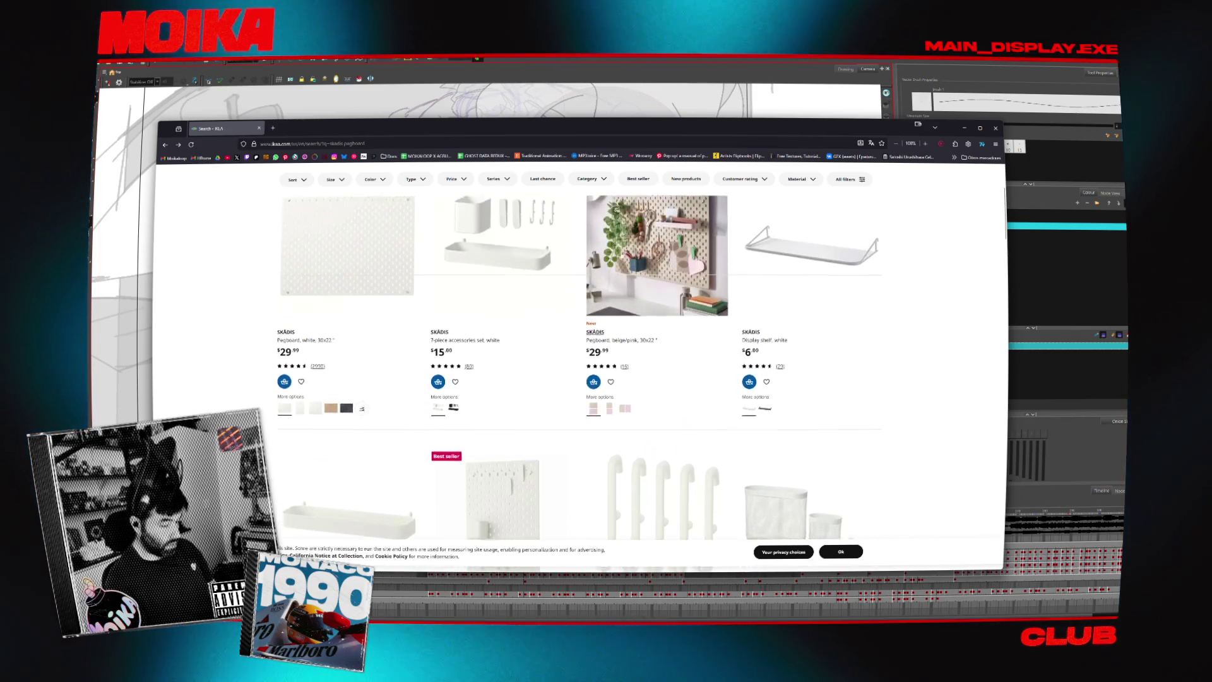
scroll(579, 354, "up", 3)
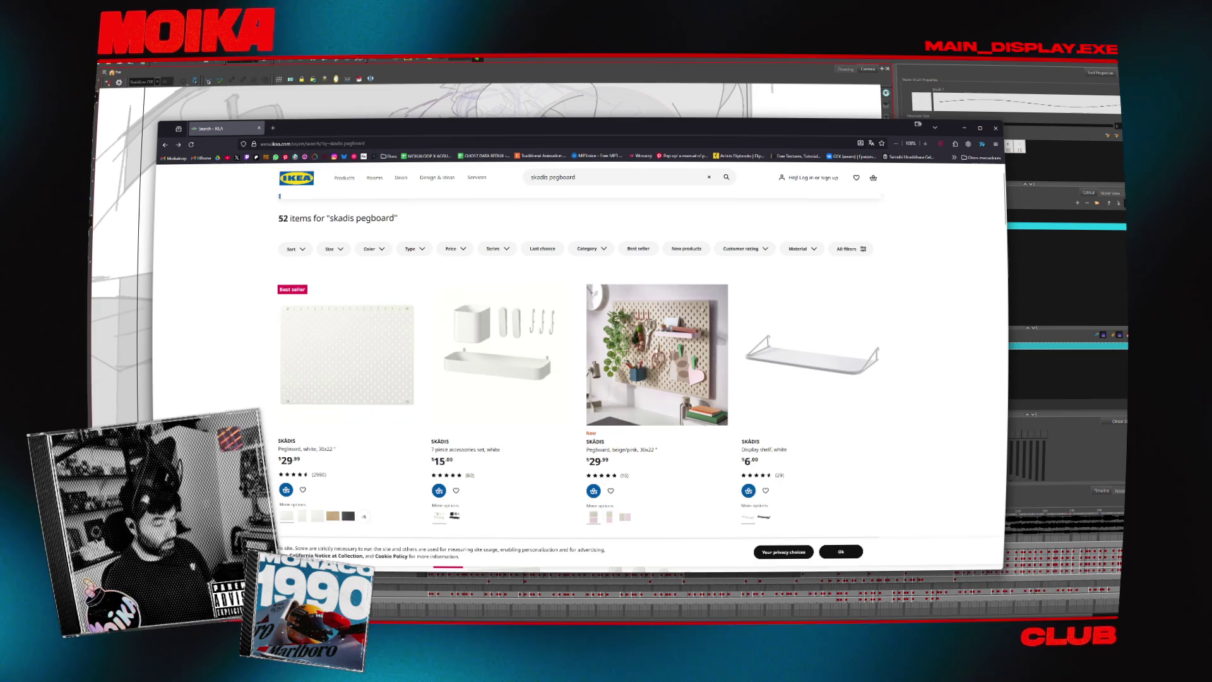
scroll(259, 327, "down", 3)
scroll(259, 327, "down", 3)
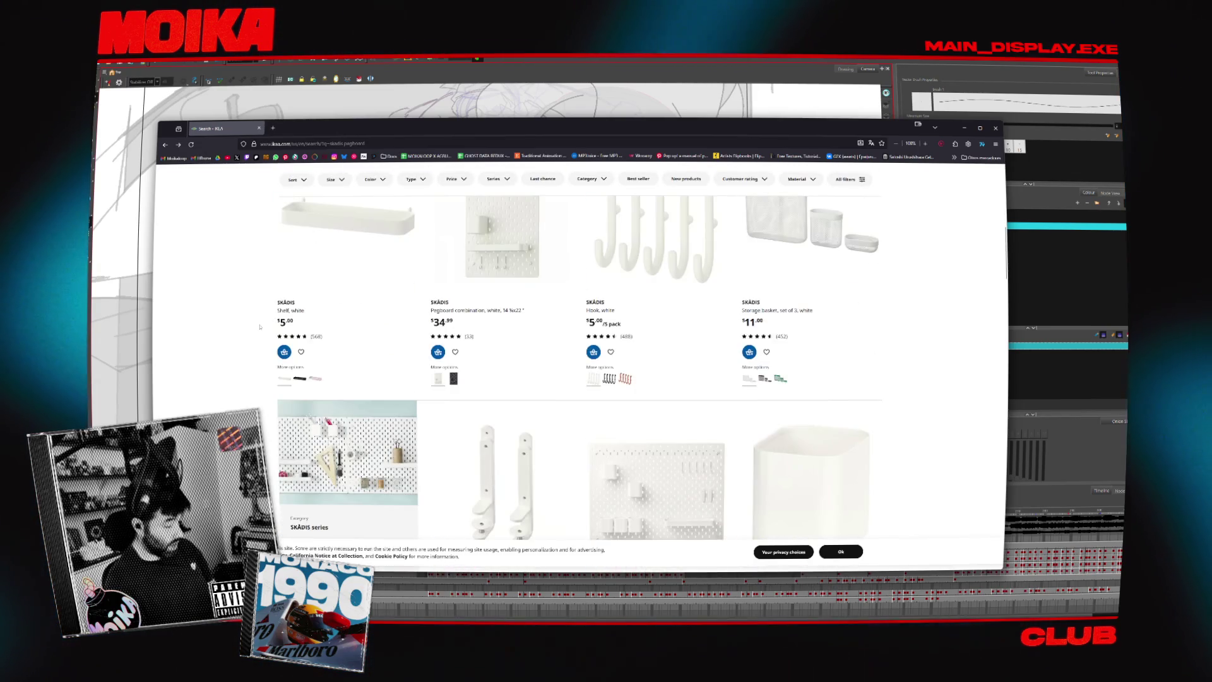
scroll(259, 327, "down", 1)
scroll(226, 314, "down", 2)
scroll(227, 313, "down", 2)
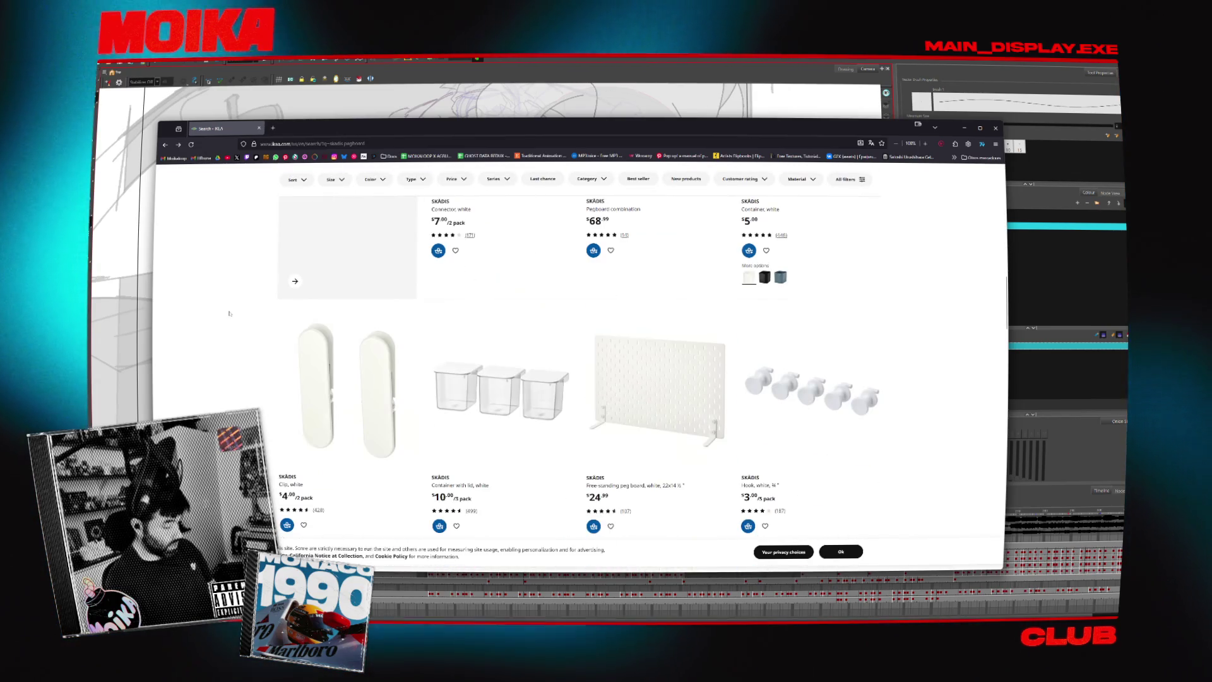
scroll(229, 314, "down", 2)
scroll(230, 313, "down", 3)
scroll(231, 313, "down", 2)
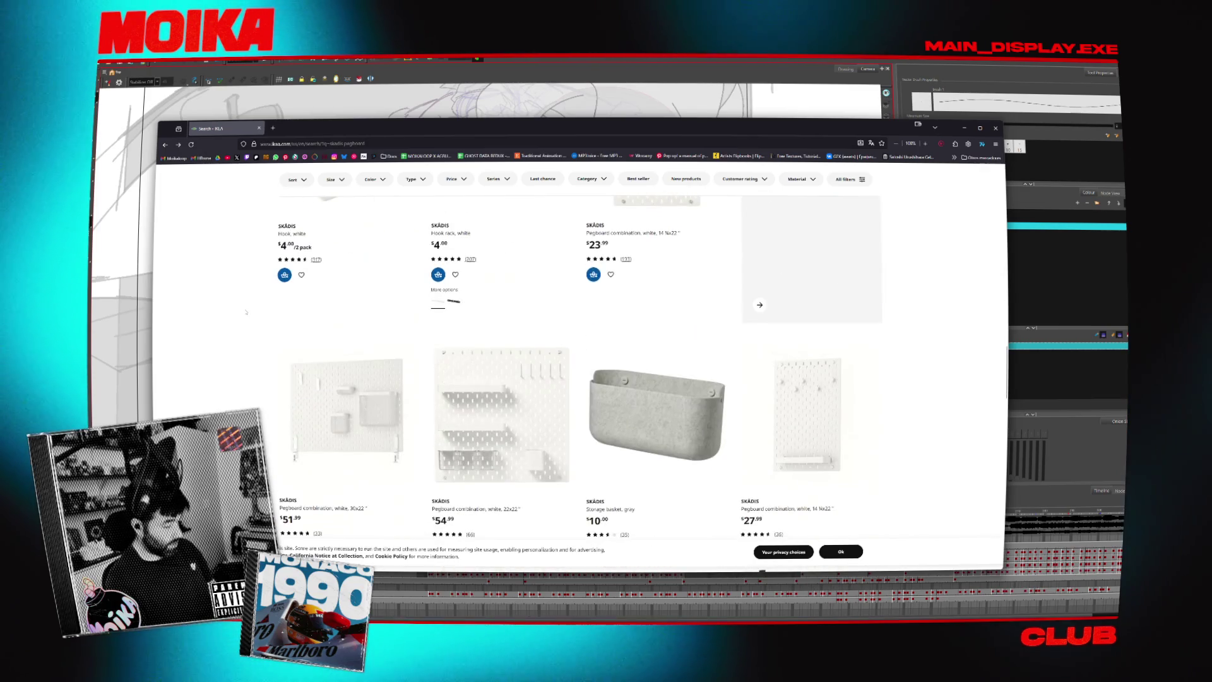
scroll(240, 314, "down", 1)
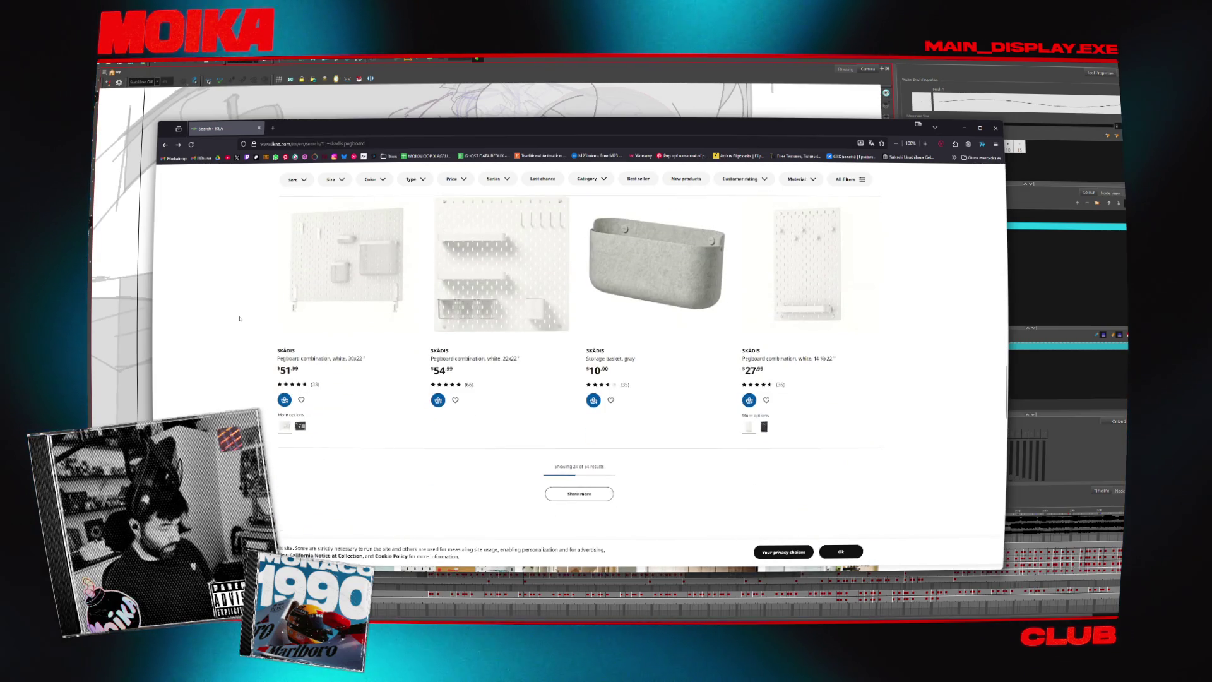
scroll(233, 384, "up", 3)
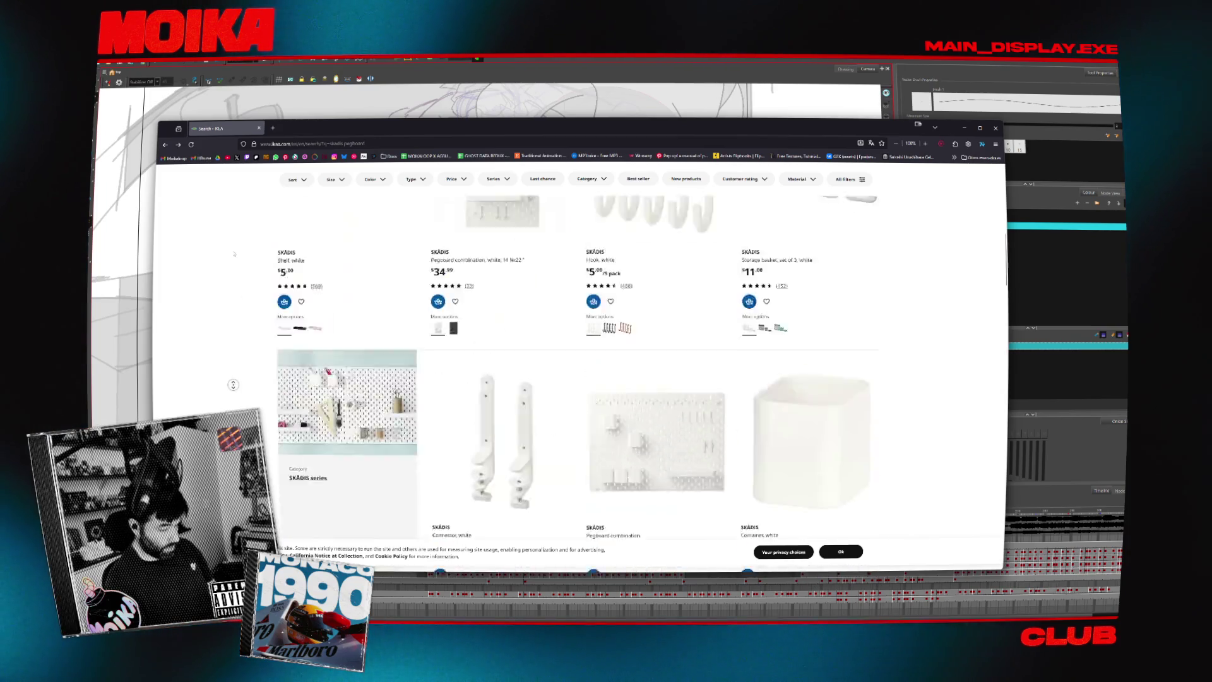
scroll(233, 384, "up", 3)
scroll(233, 384, "up", 4)
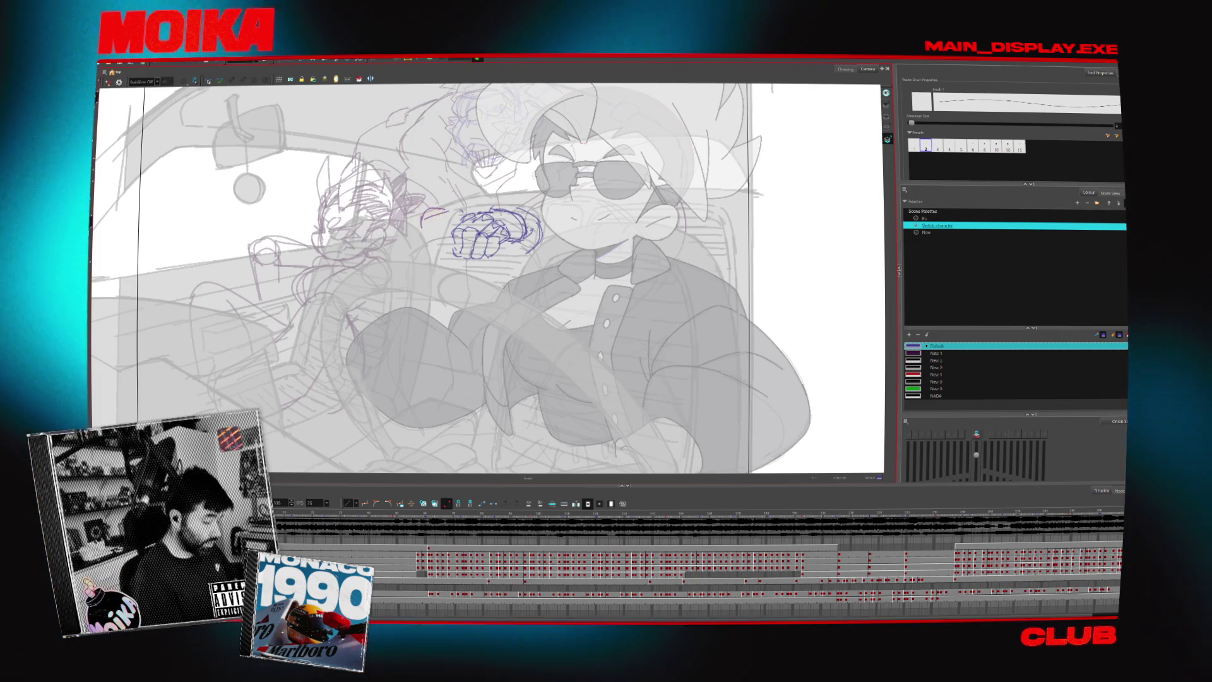
Add rough strokes left of the blue hands, alternating thin pencil and thick brush, checking Mirror View.
scroll(486, 278, "right", 2)
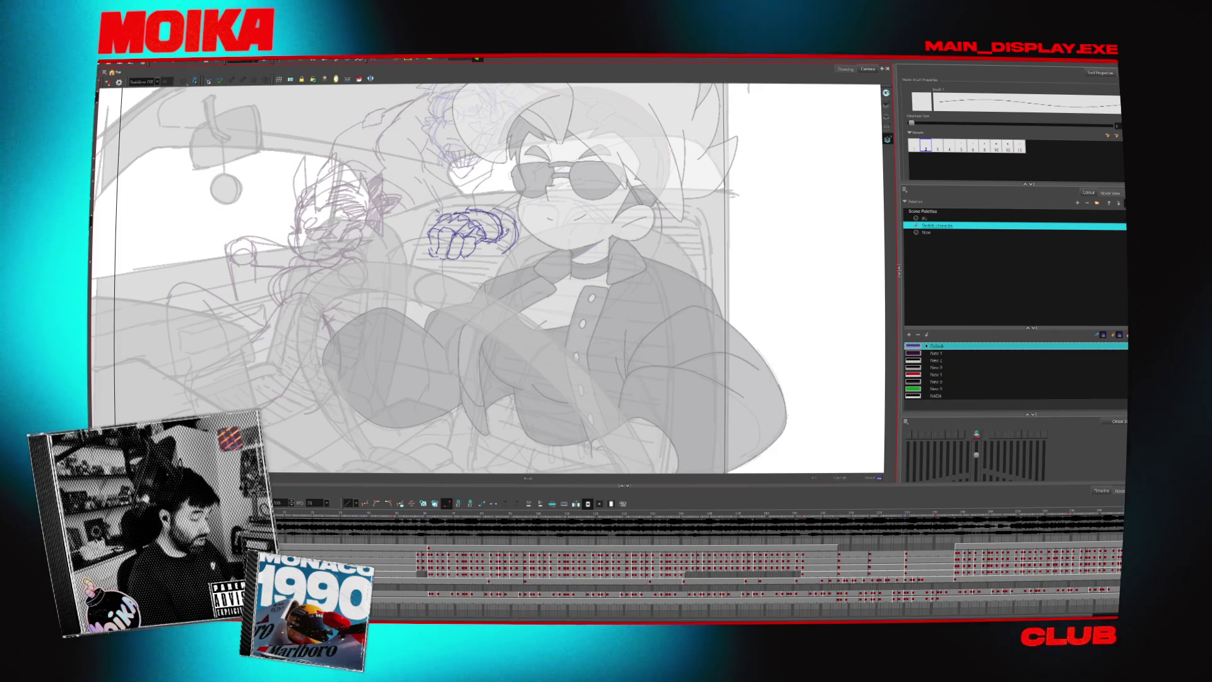
scroll(486, 278, "down", 1)
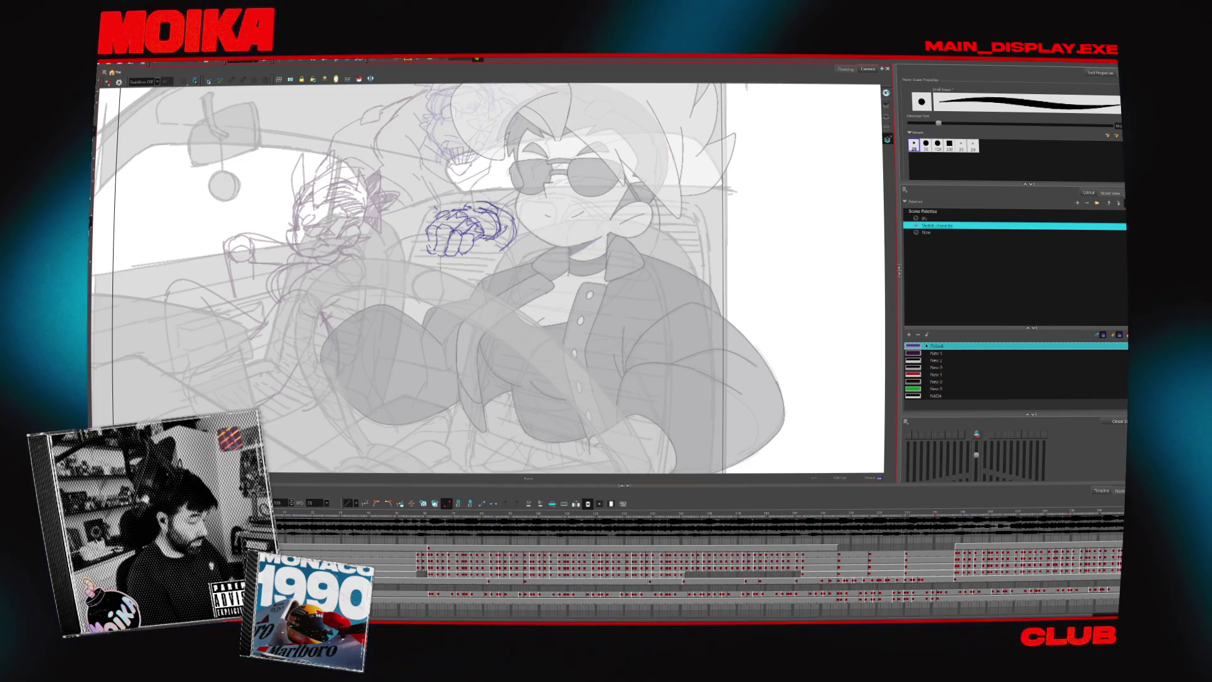
key("alt+/")
key("alt+/")
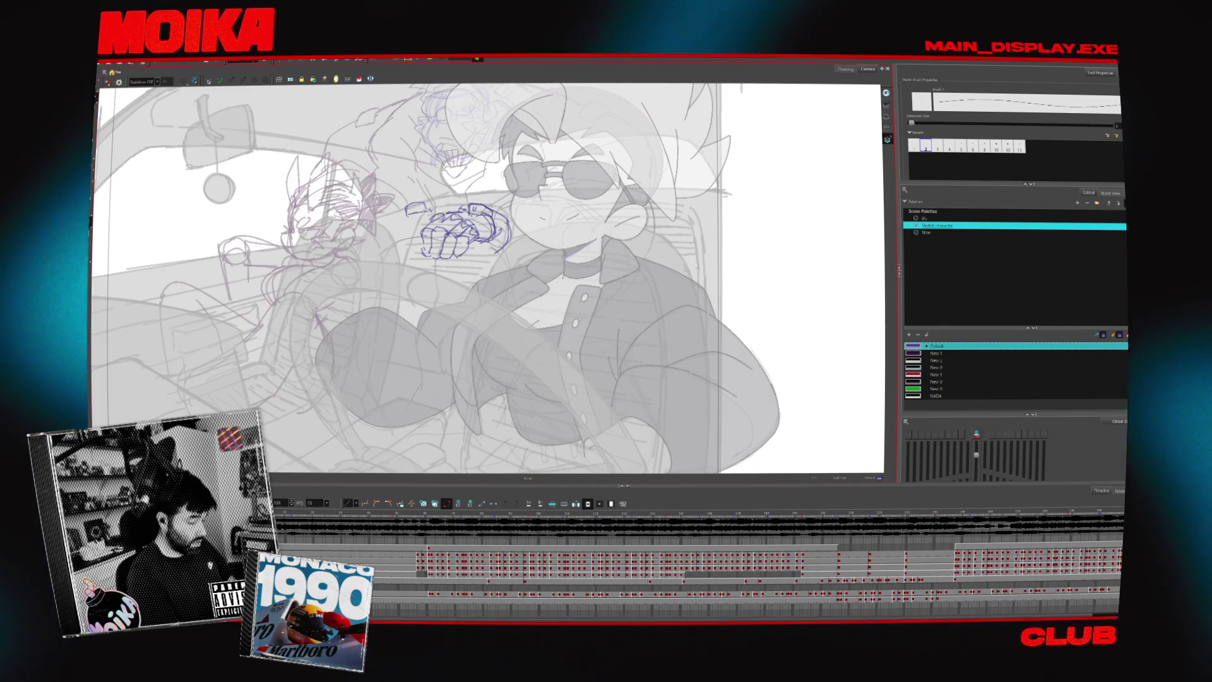
key("4")
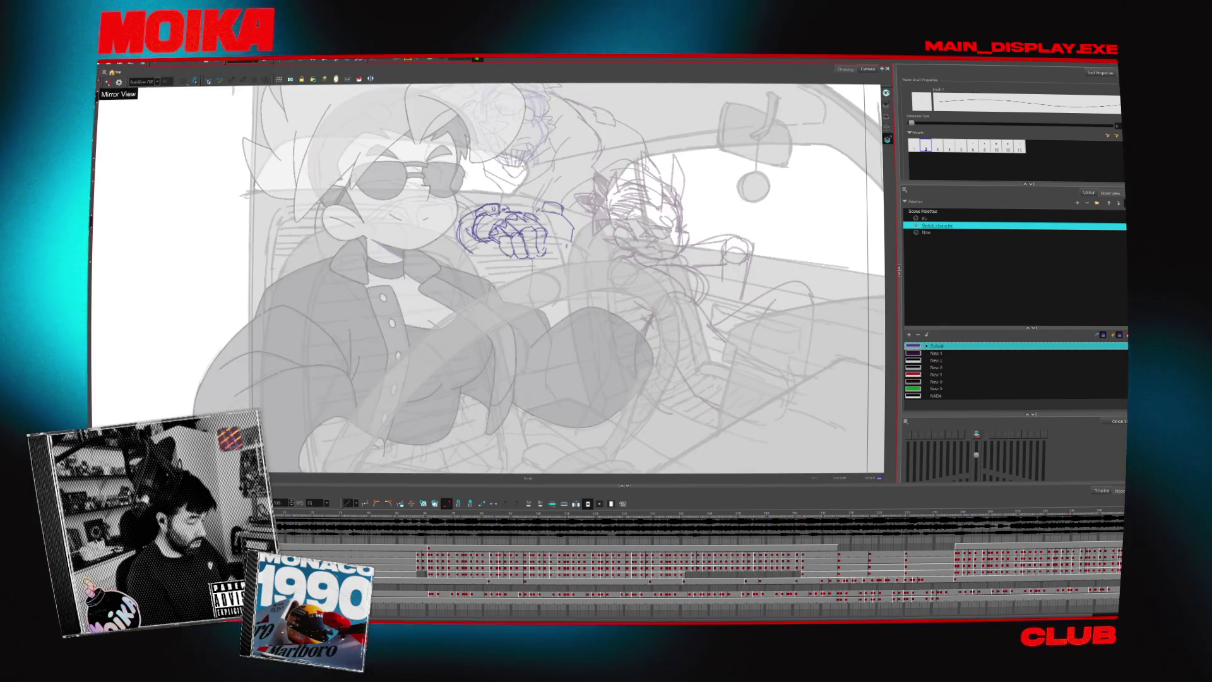
key("4")
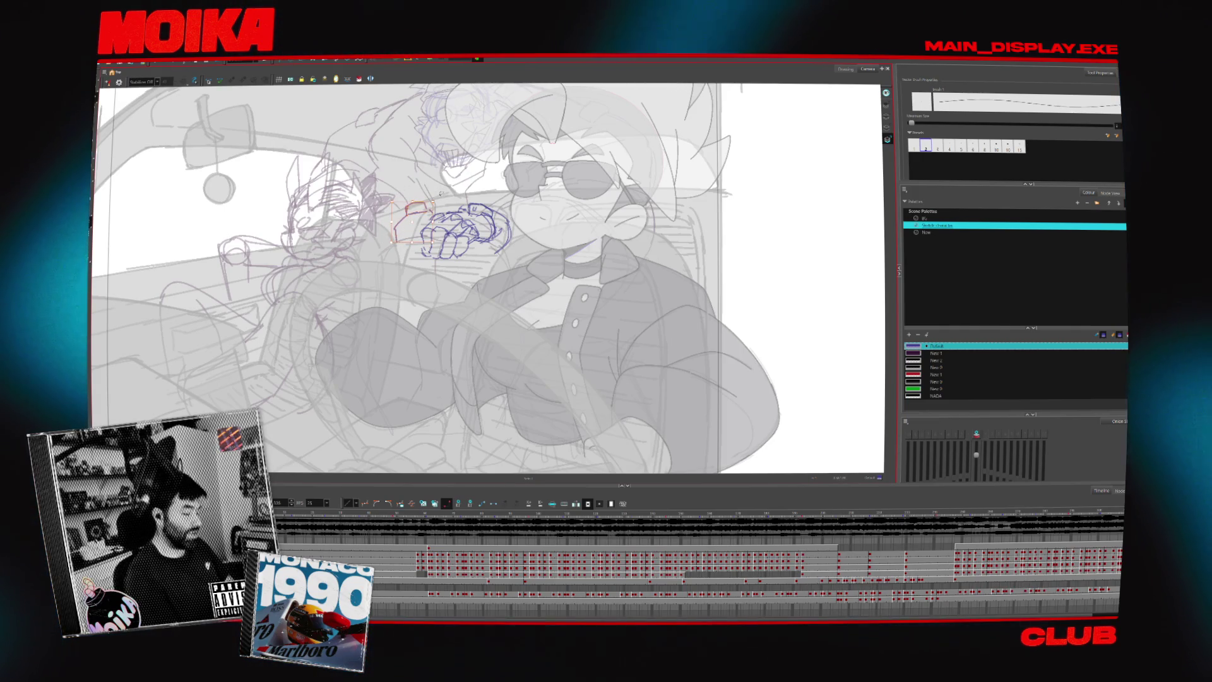
key("Escape")
key("alt+b")
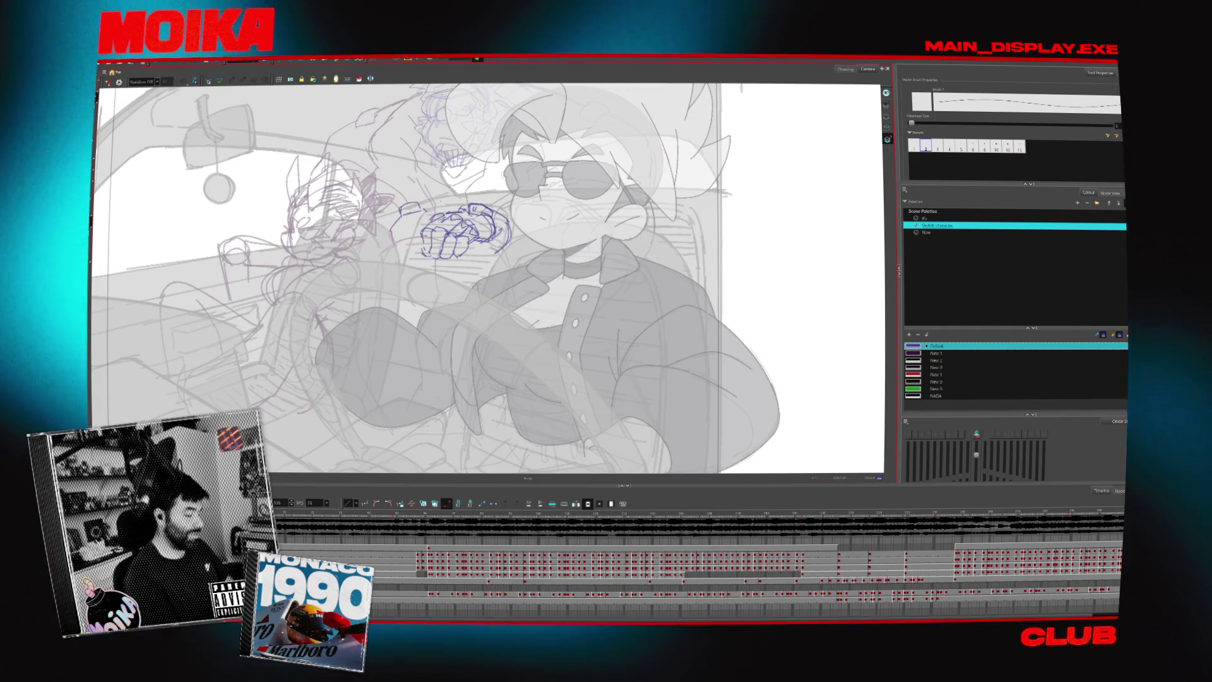
key("4")
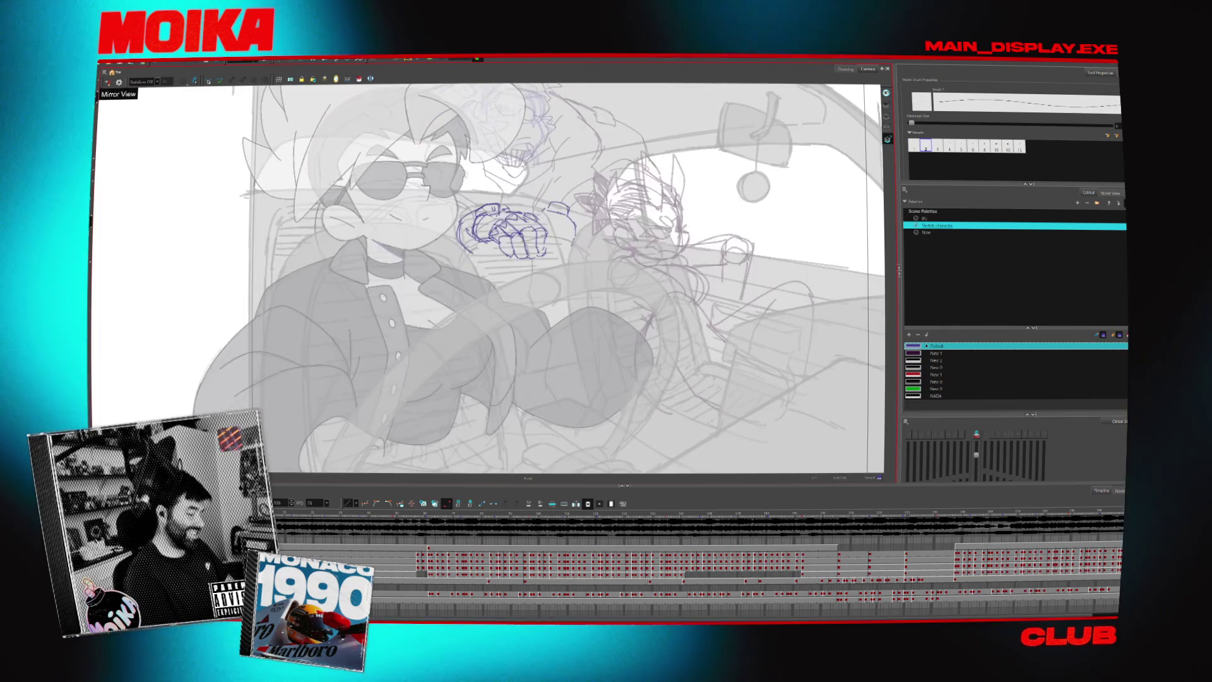
key("4")
key("alt+b")
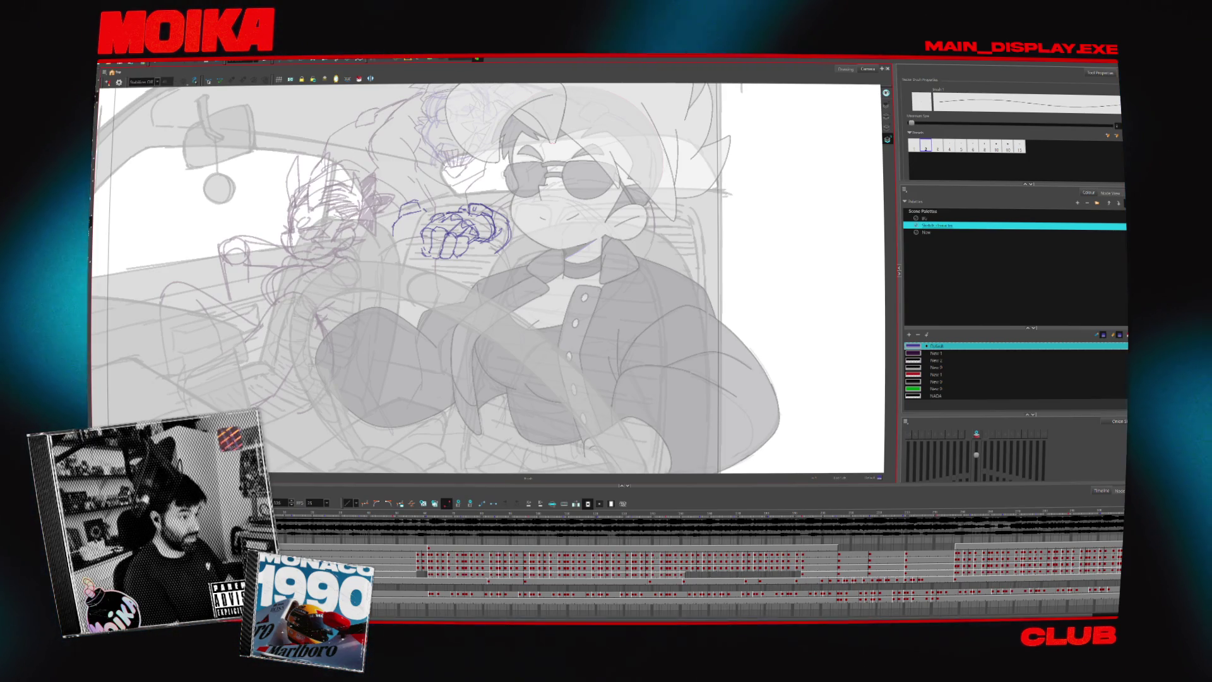
key("alt+b")
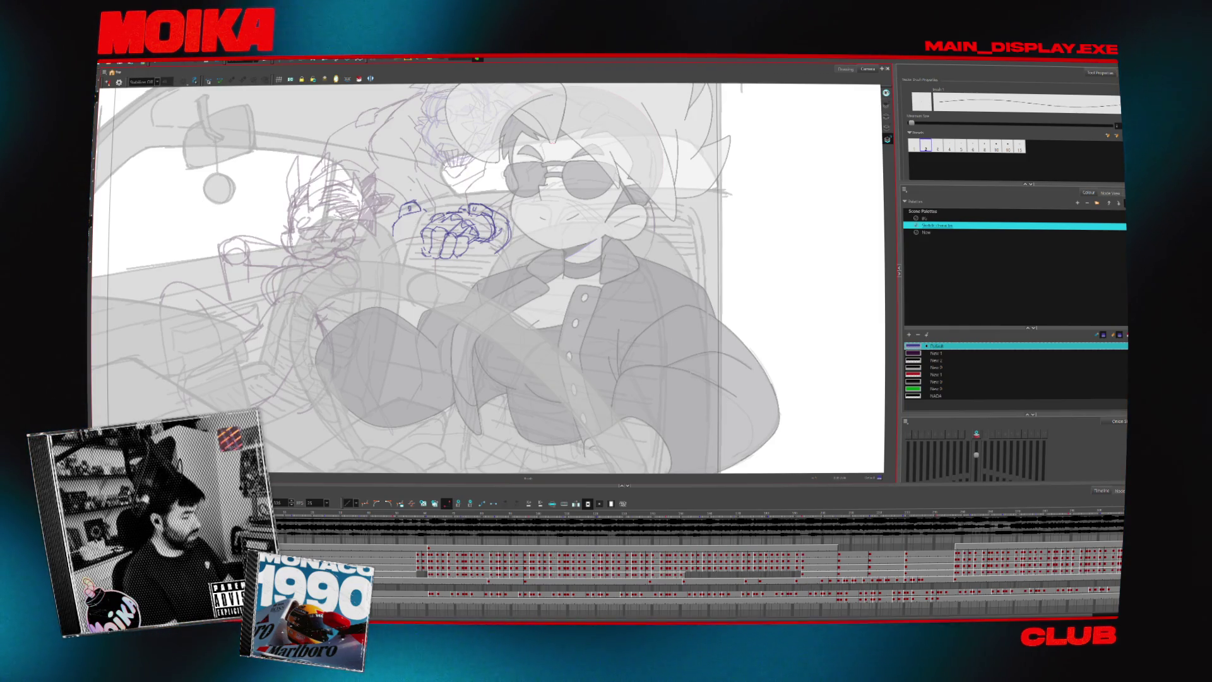
Select the small stray blue stroke beside the hands and delete it.
left_click_drag(388, 241, 426, 194)
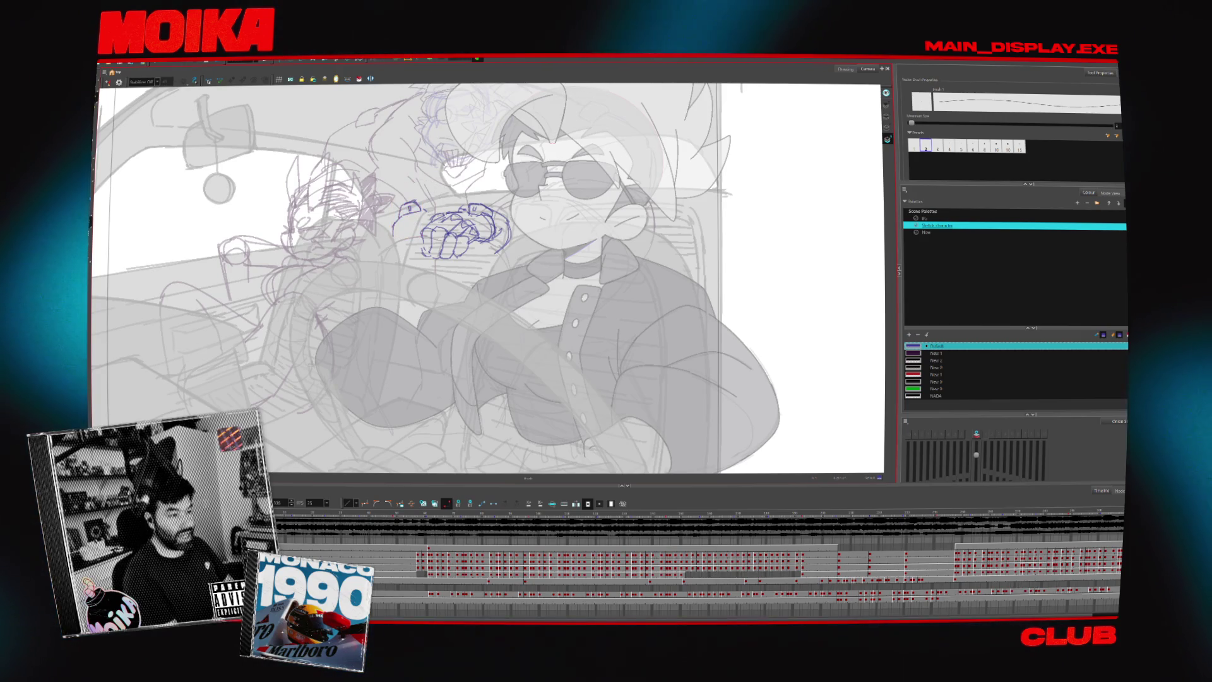
left_click(407, 217)
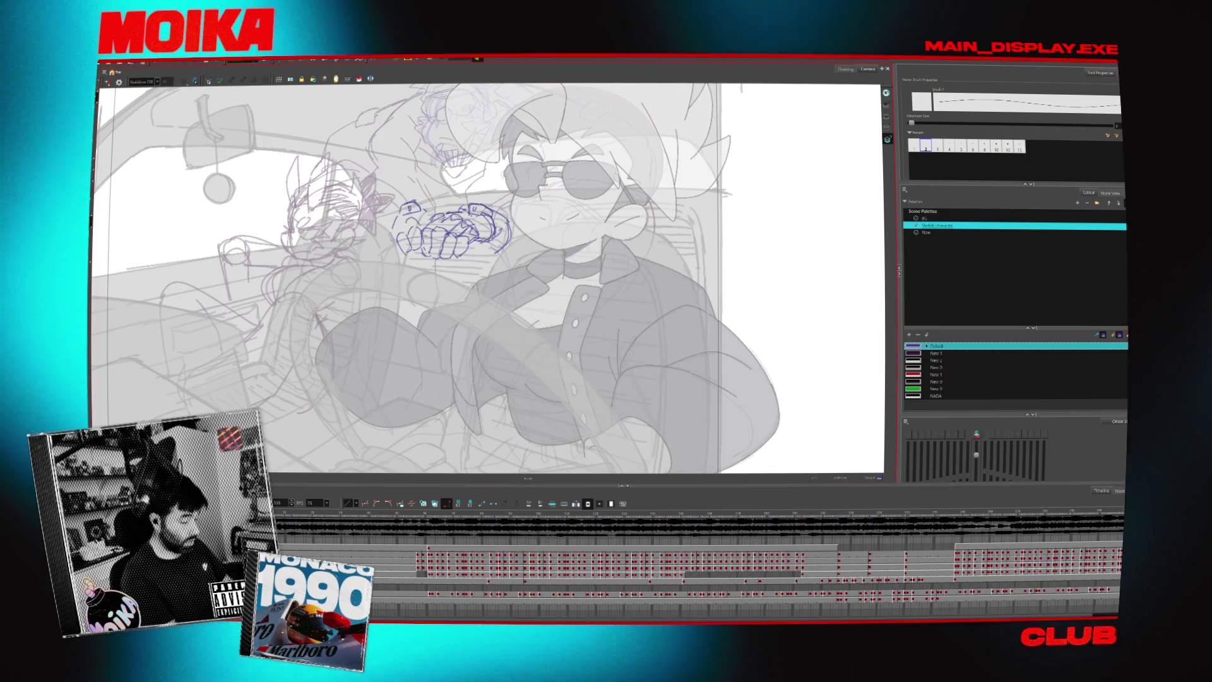
key("4")
key("4")
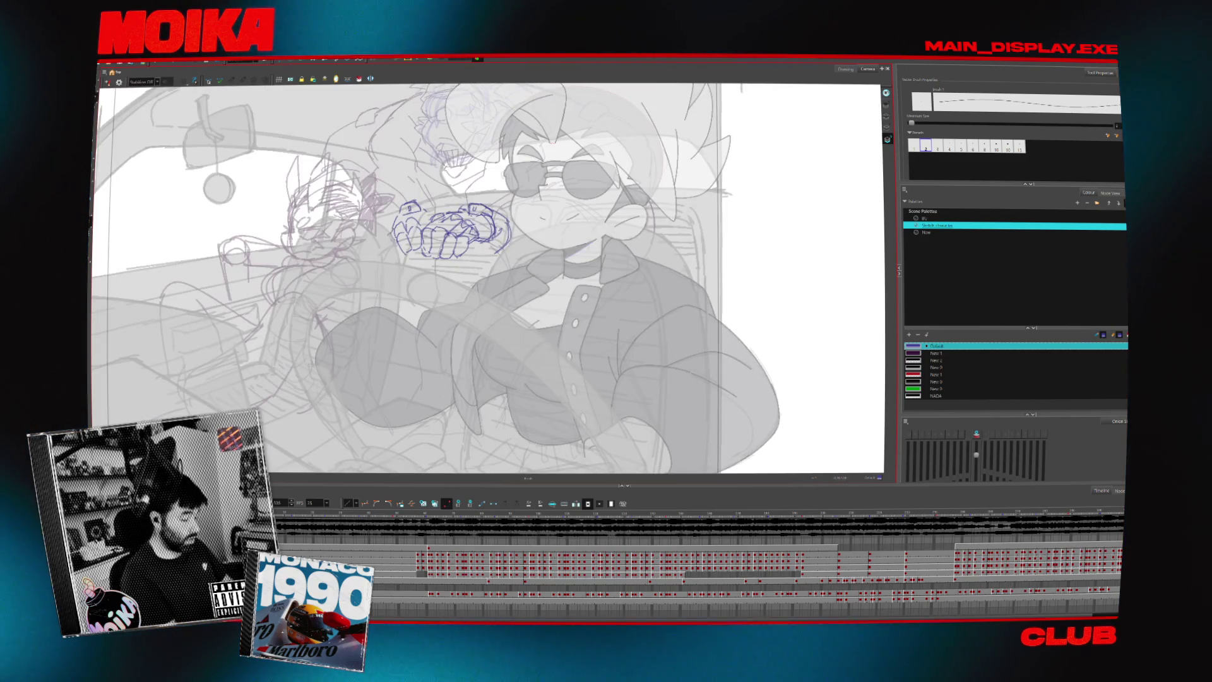
key("4")
key("4")
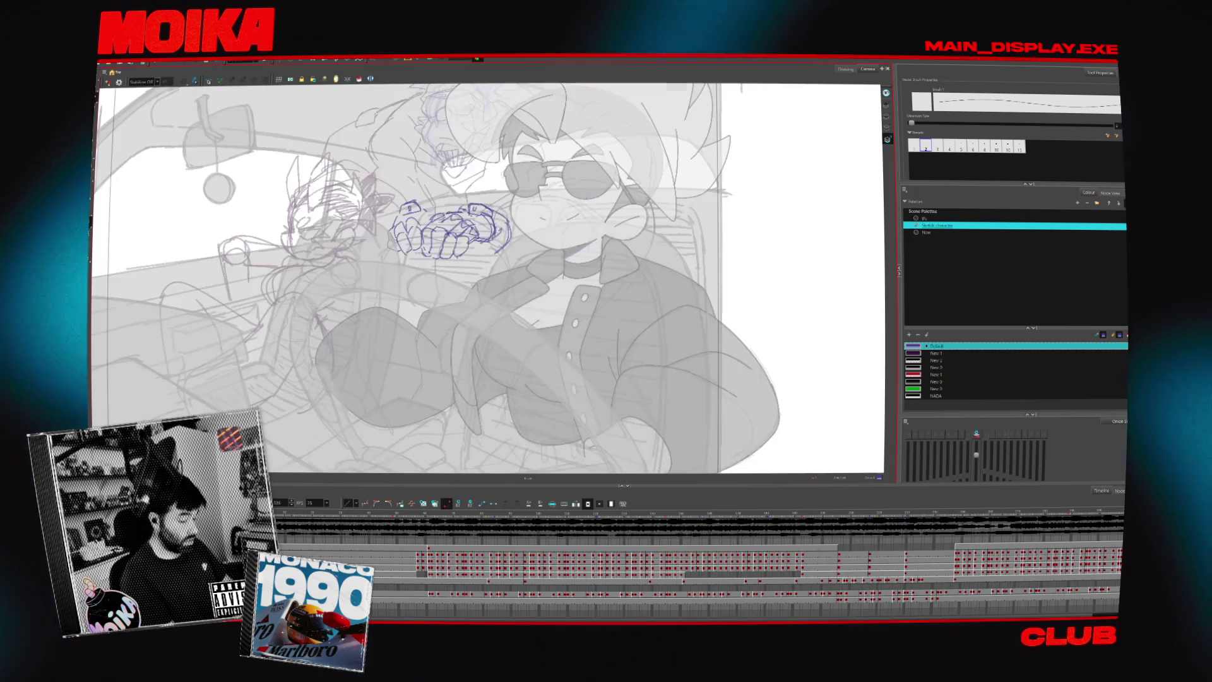
key("Delete")
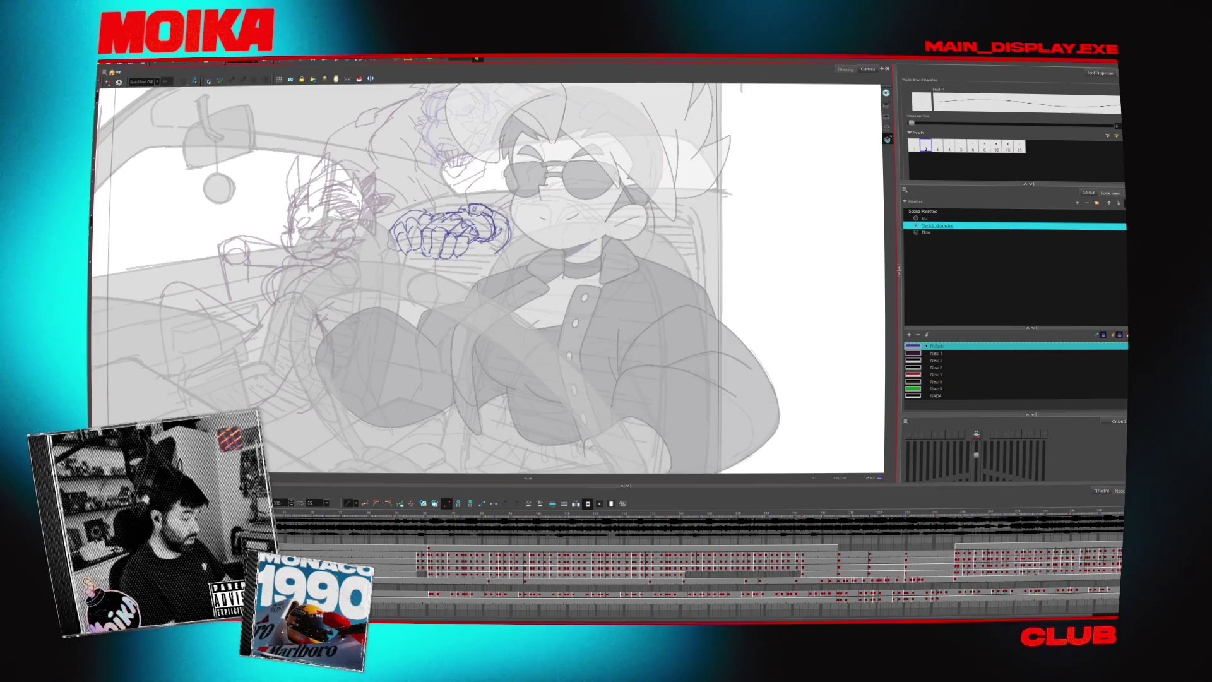
key("4")
key("4")
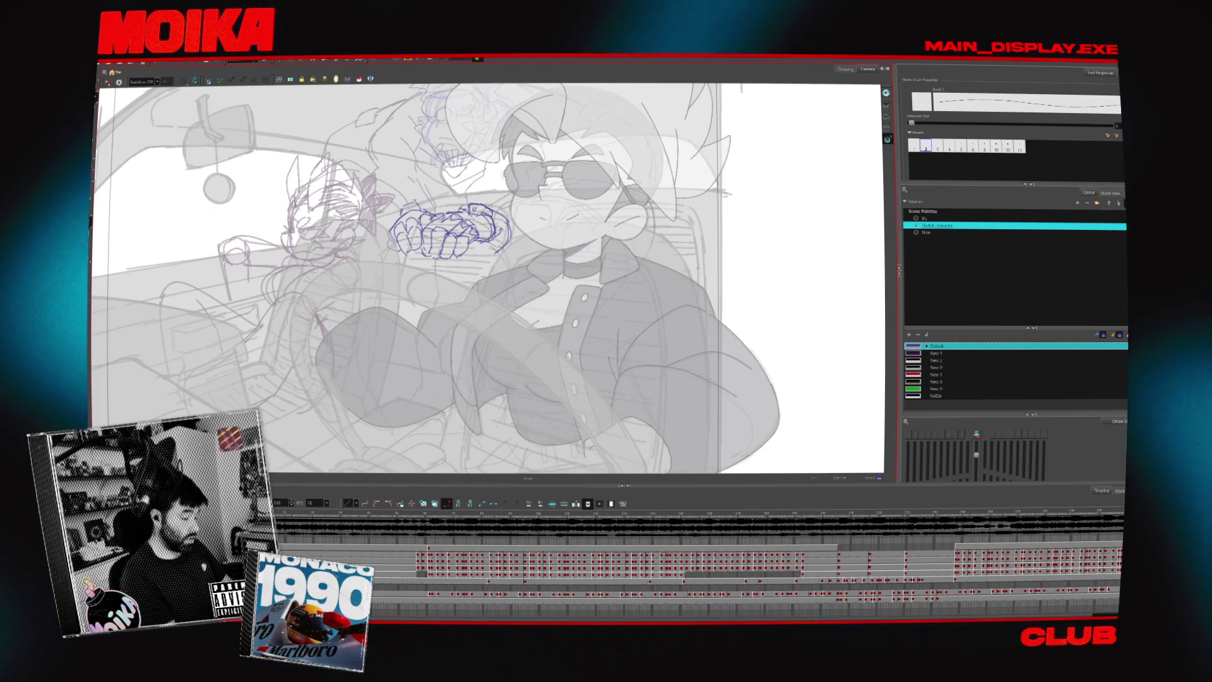
Redraw the clenched fists with brush, pencil and eraser, flipping Mirror View to check.
key("alt+/")
key("alt+b")
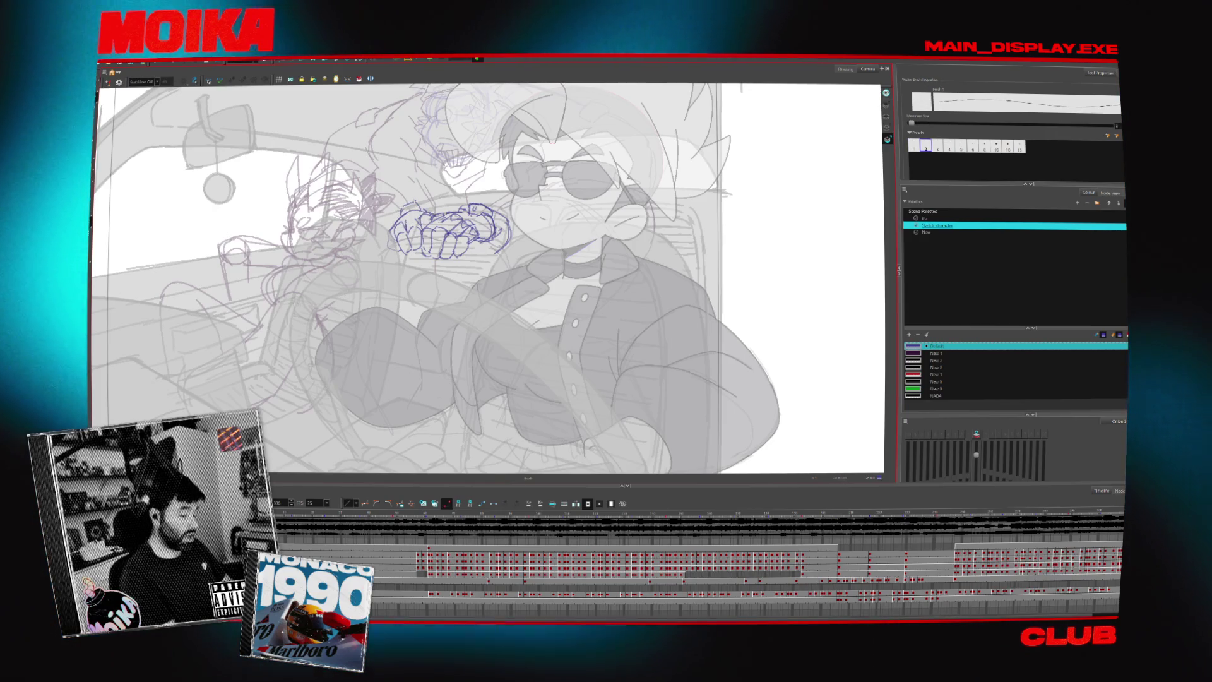
key("4")
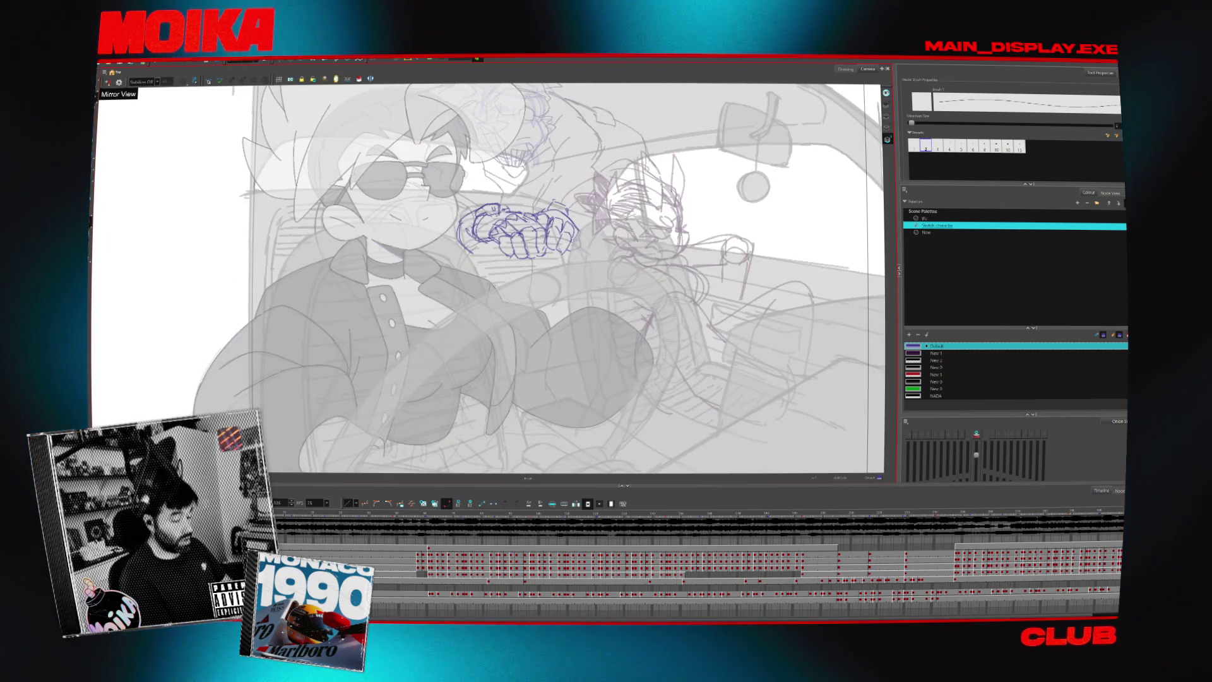
key("4")
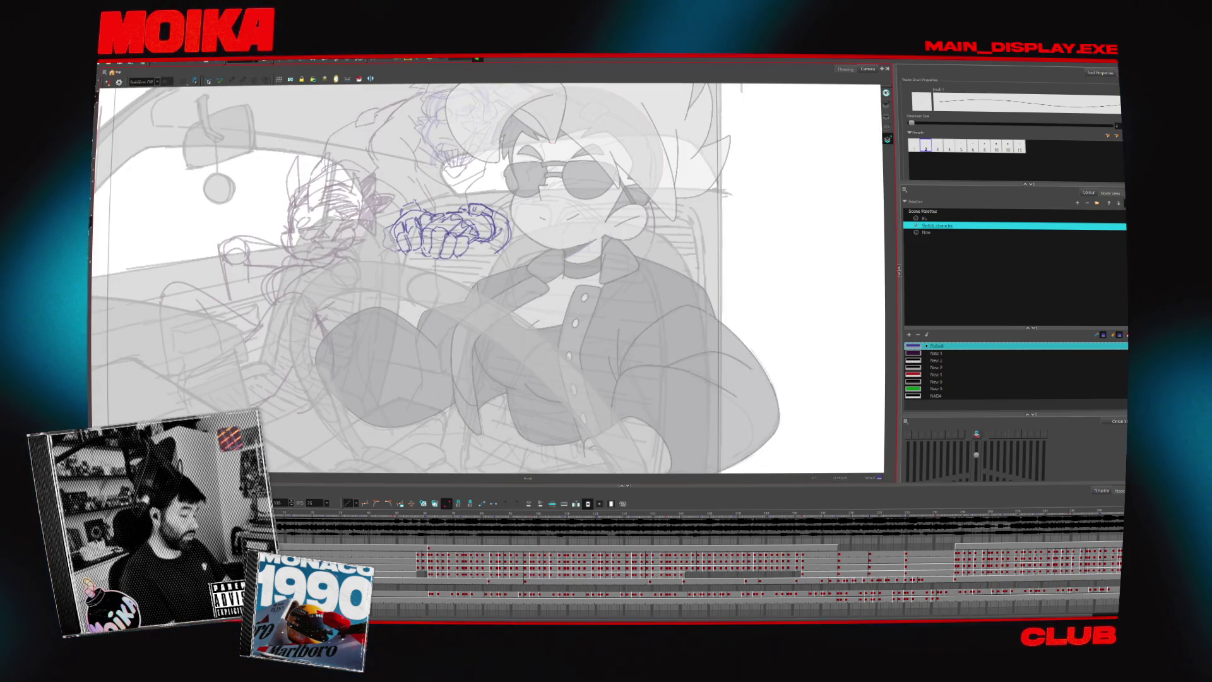
key("4")
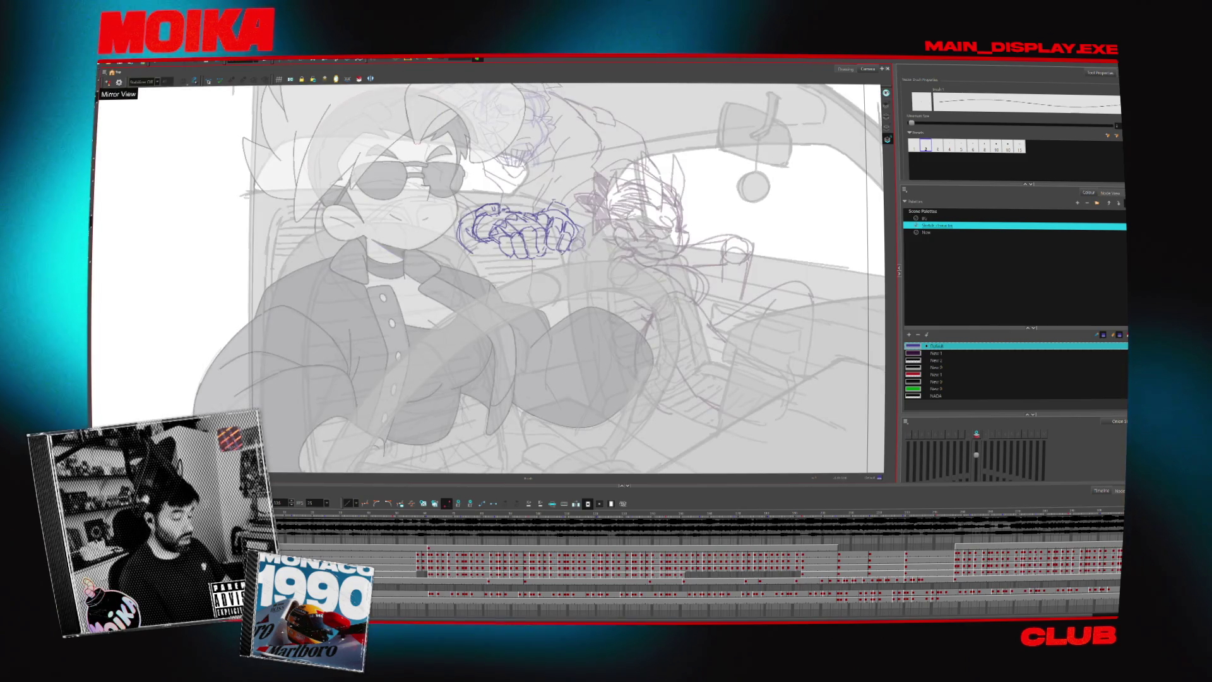
key("4")
key("alt+b")
key("alt+e")
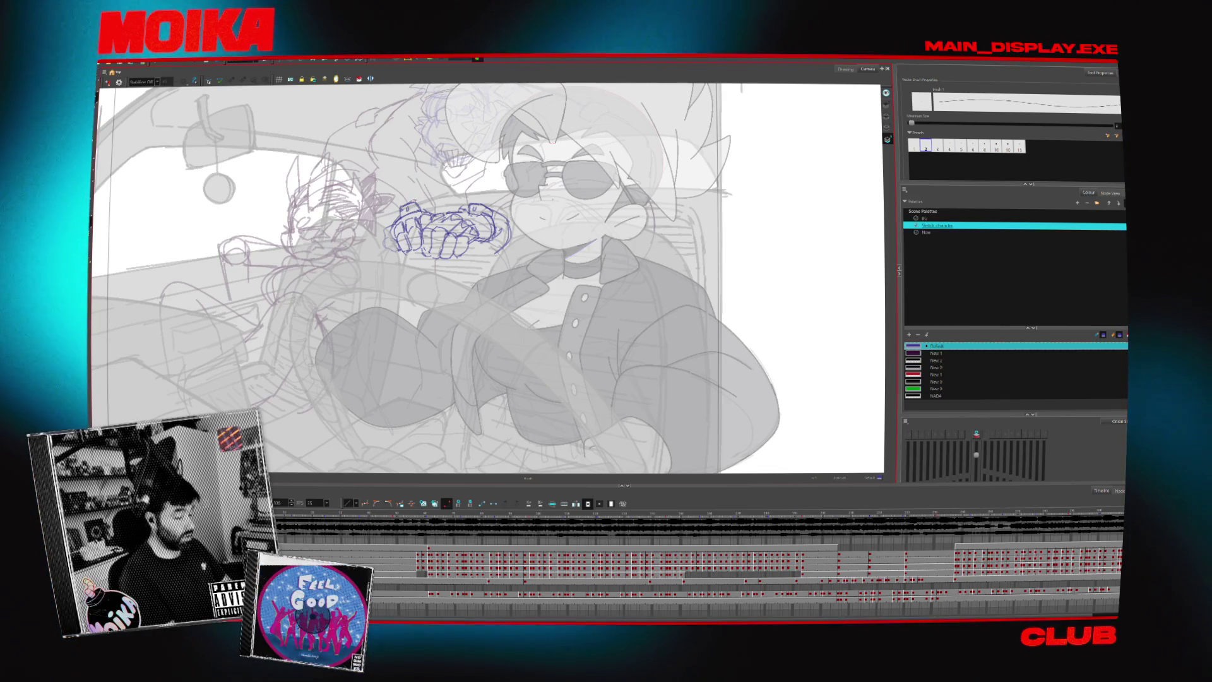
scroll(486, 278, "up", 2)
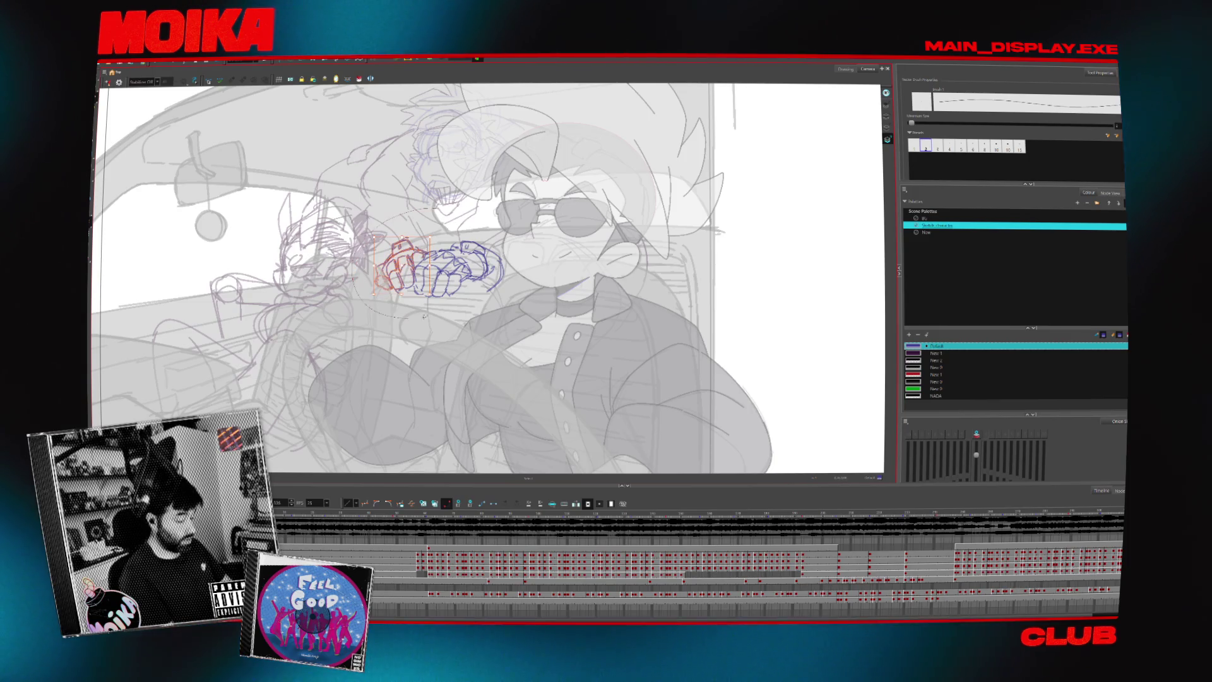
Deselect, then take the Select tool and select all strokes of the hand drawing.
left_click(528, 255)
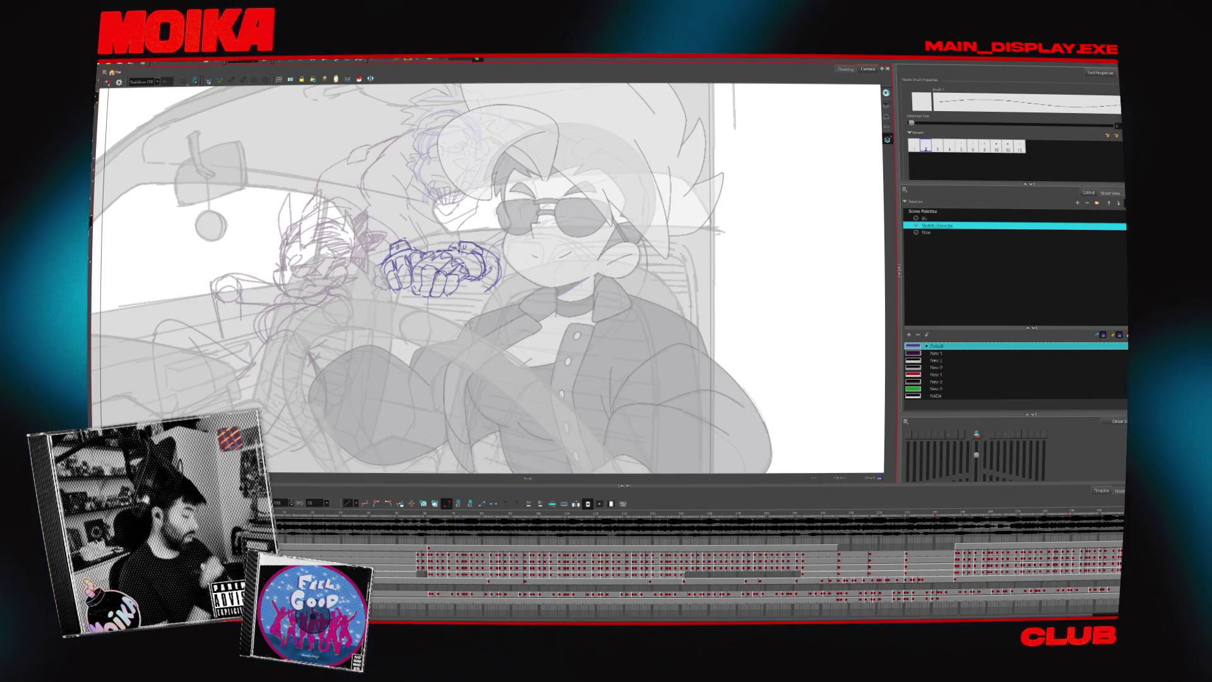
key("alt+s")
key("ctrl+a")
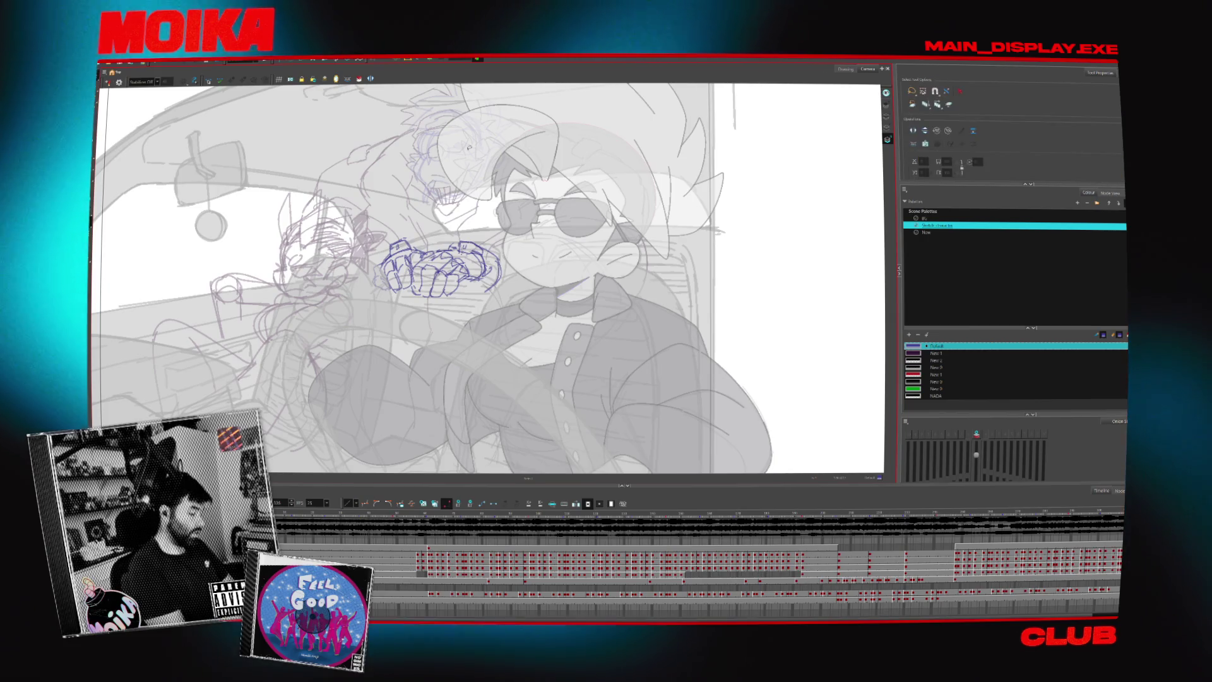
Recolour the hand strokes dark and compare them with the light-table fade.
left_click(916, 355)
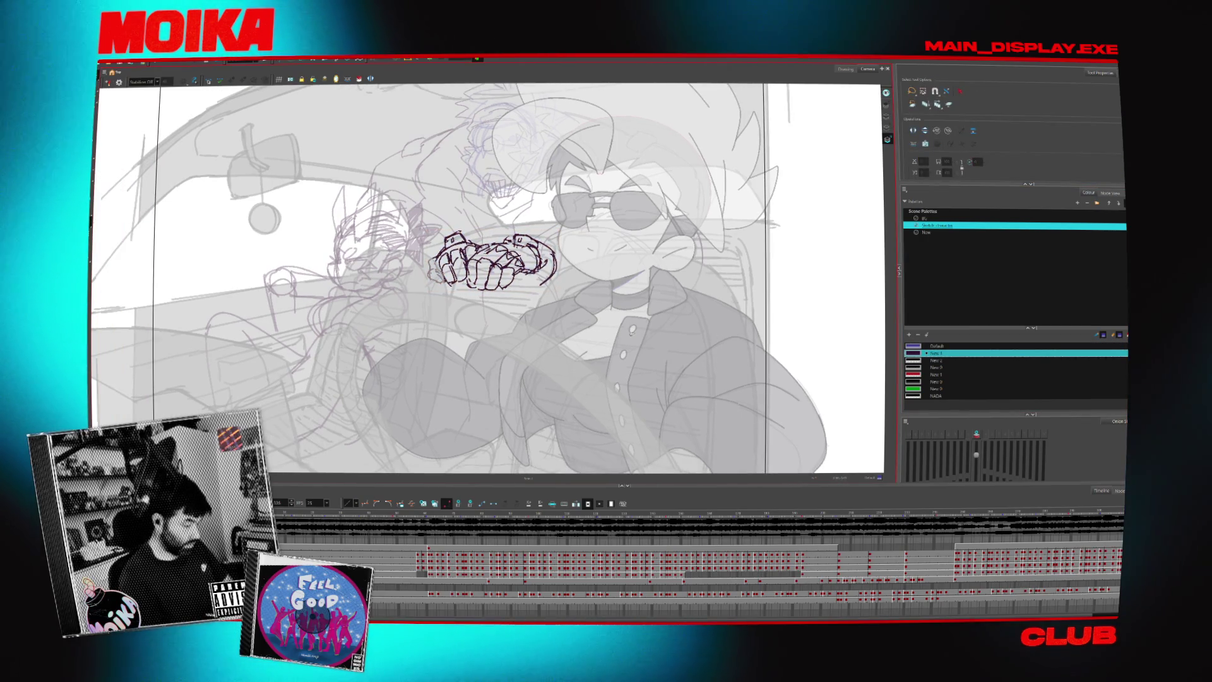
key("shift+l")
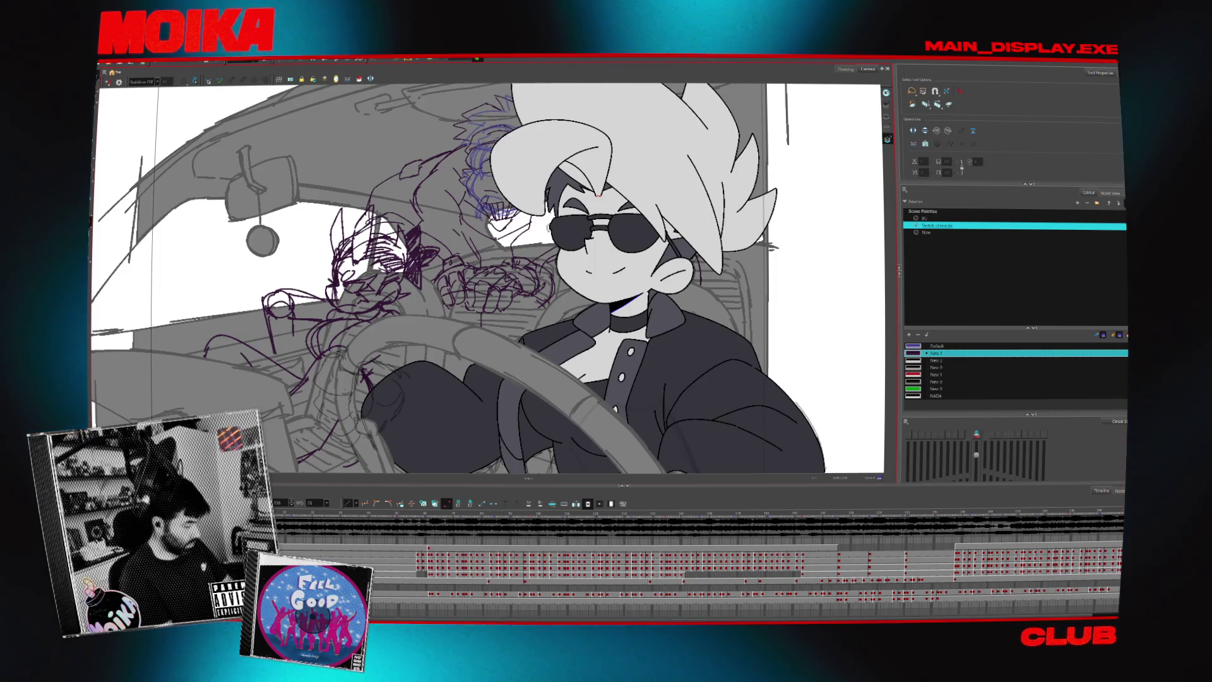
key("shift+l")
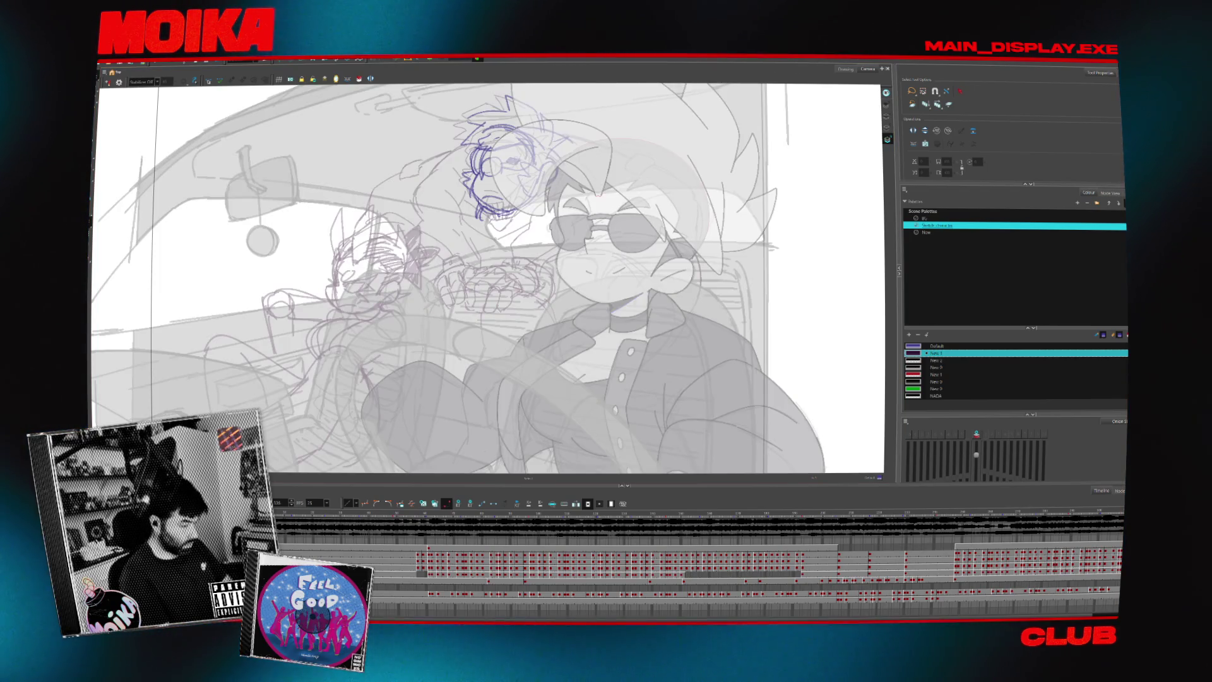
Step and scrub the timeline to the frame with the burly goggled figure.
key("period")
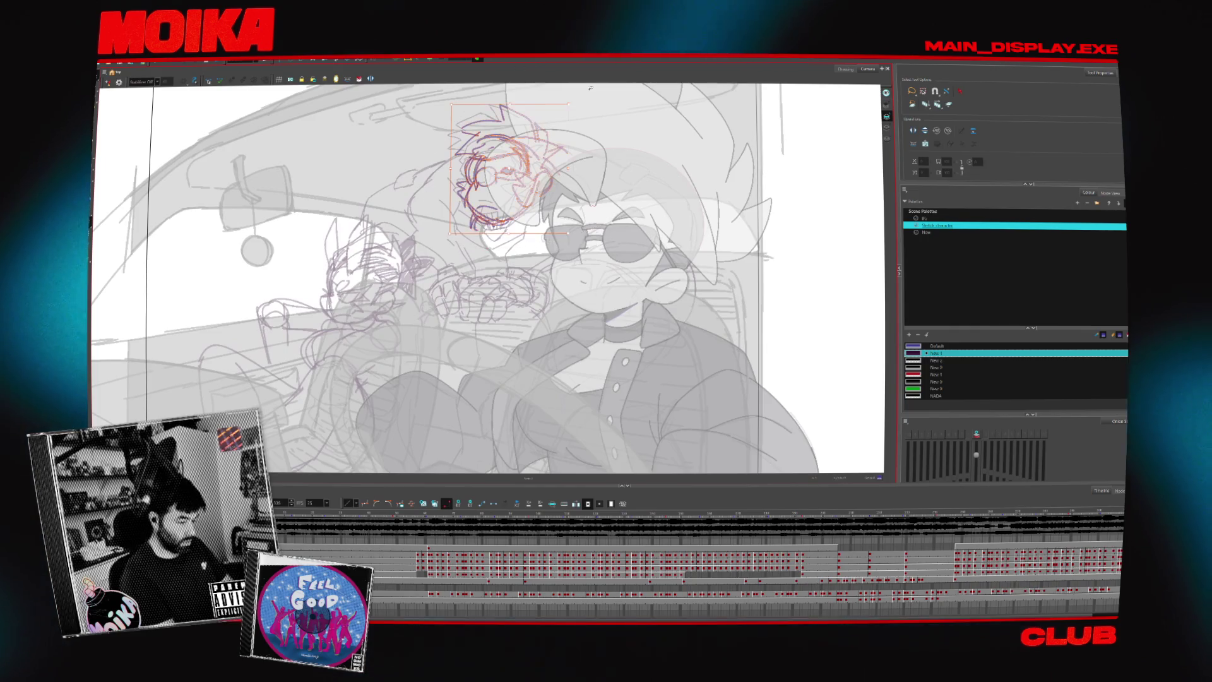
left_click(745, 514)
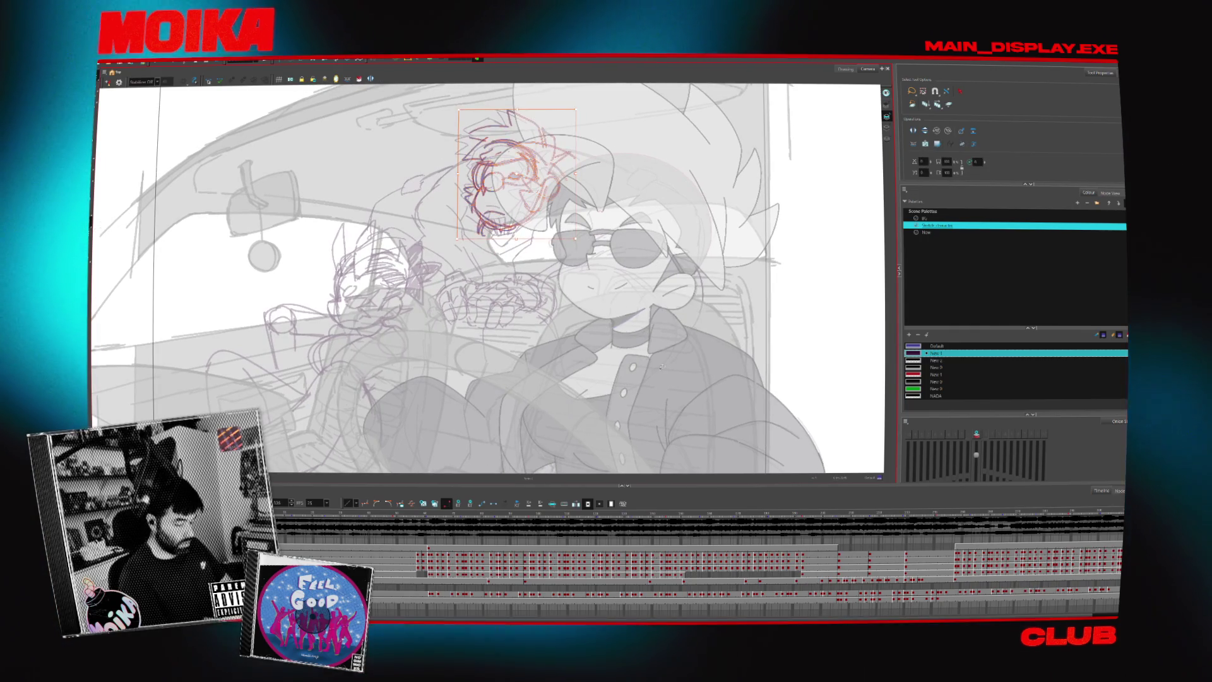
mouse_move(954, 513)
left_mouse_down()
mouse_move(429, 540)
mouse_move(423, 598)
left_mouse_up()
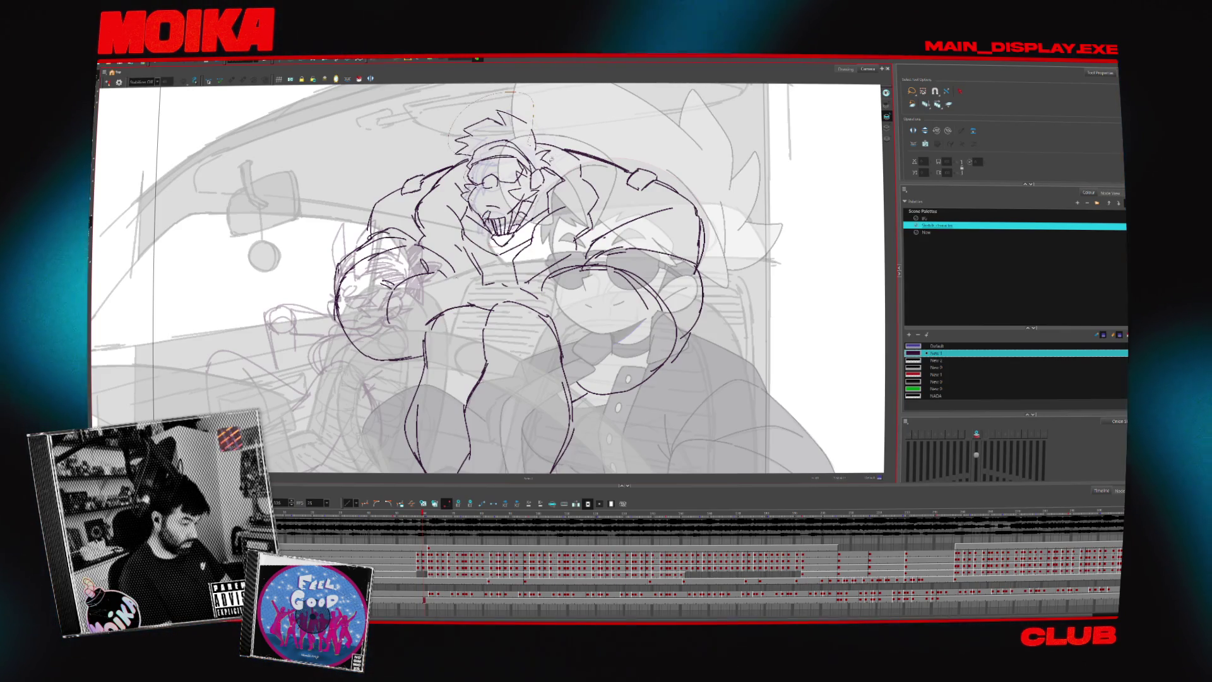
Lasso the burly figure's goggled head, delete it, then paste and reselect the head strokes.
left_click_drag(533, 117, 570, 242)
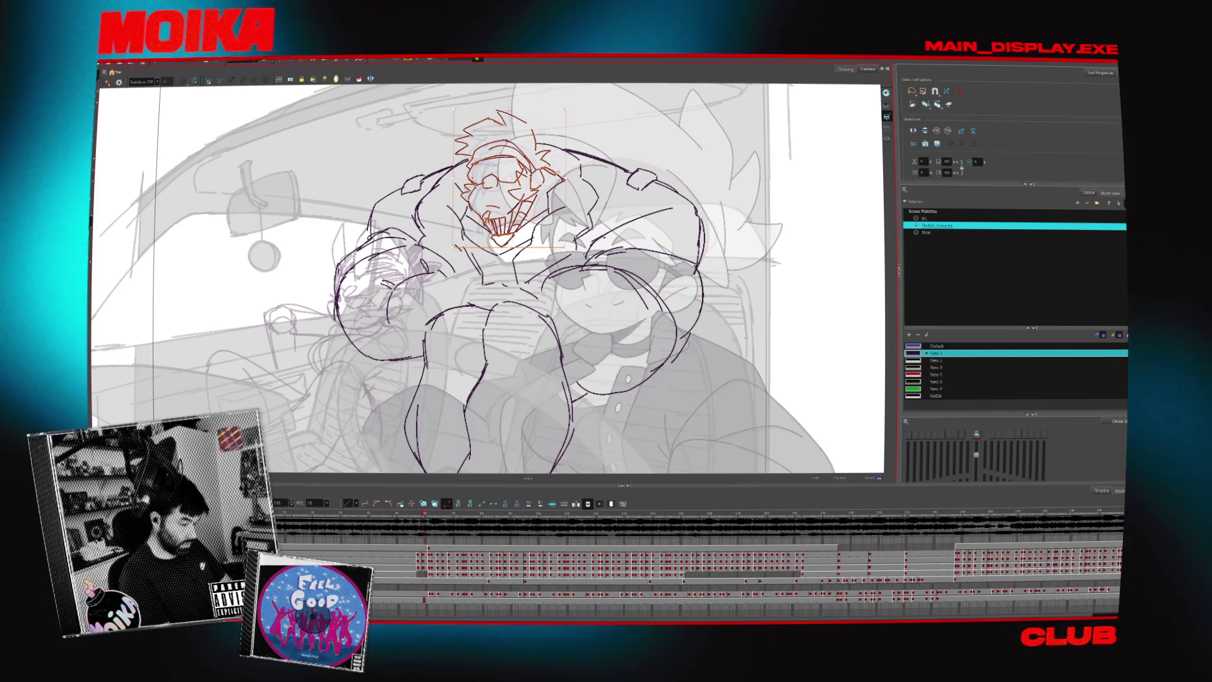
key("Delete")
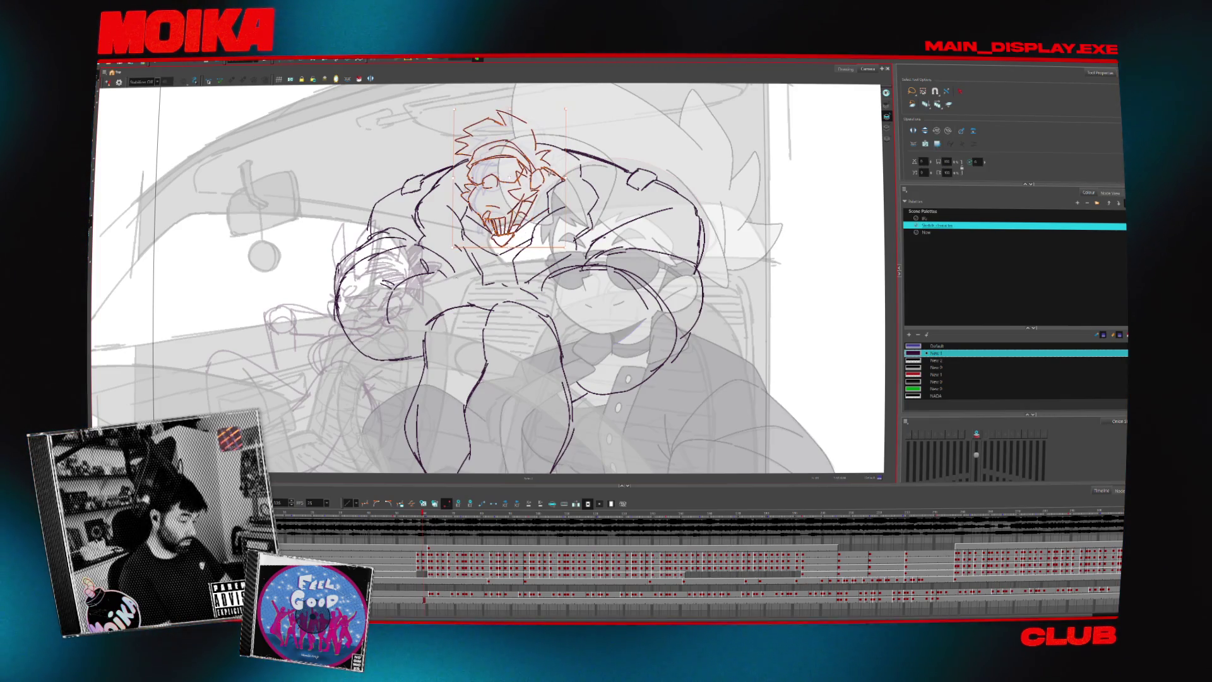
key("Escape")
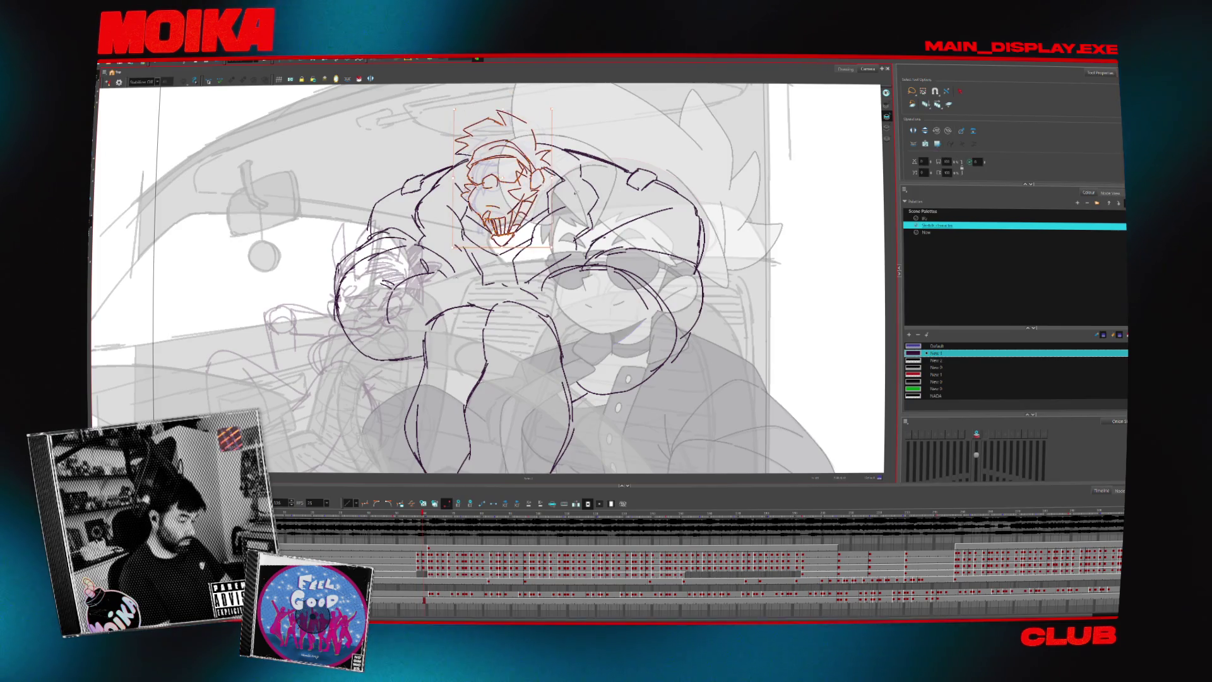
key("ctrl+v")
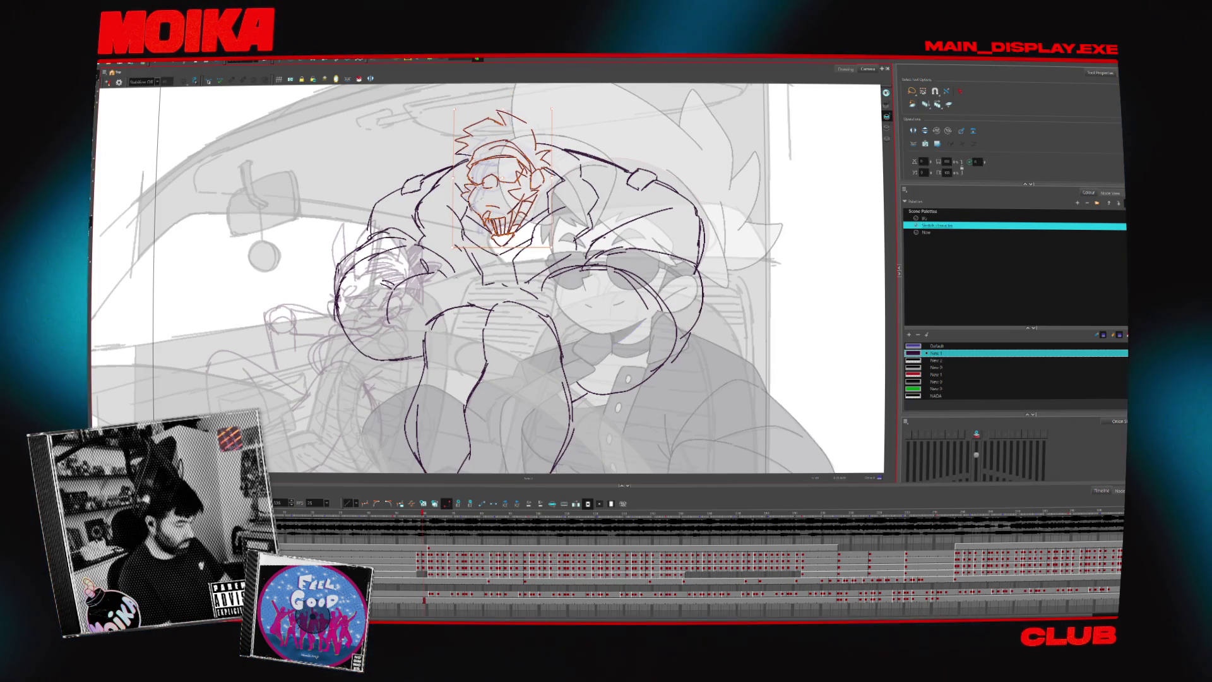
left_click_drag(503, 239, 507, 240)
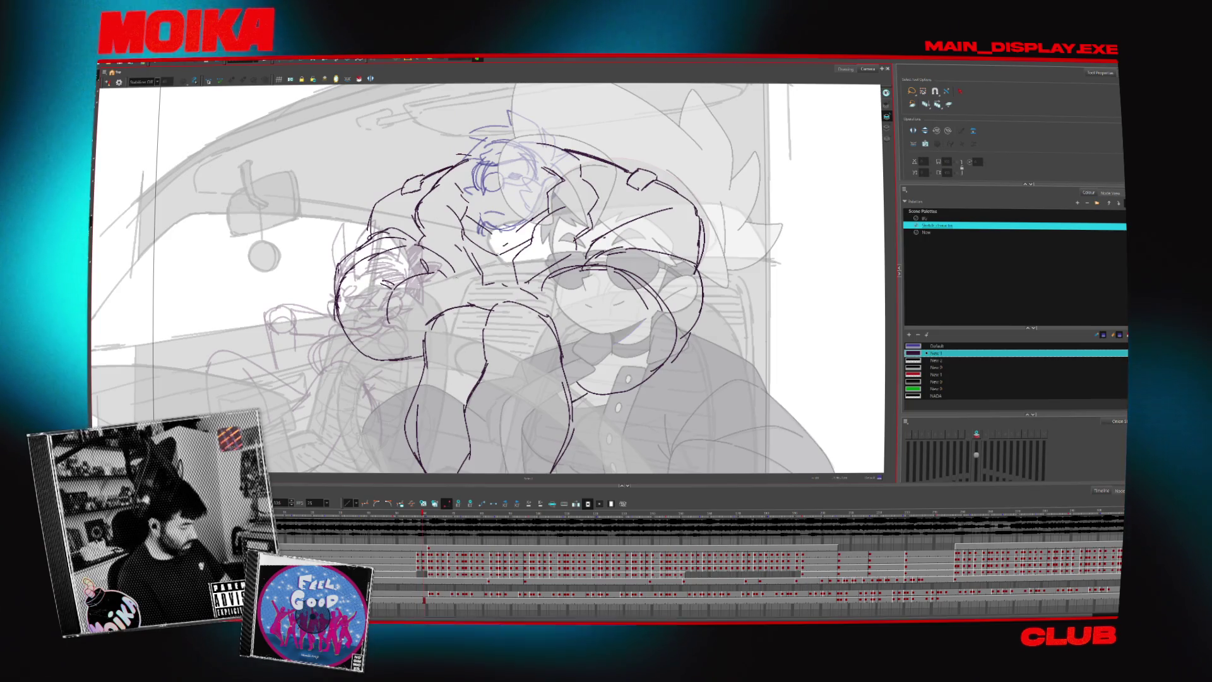
Undo back to the goggled head placed on the driver frame, removing stray strokes beside it.
key("ctrl+z")
key("ctrl+z")
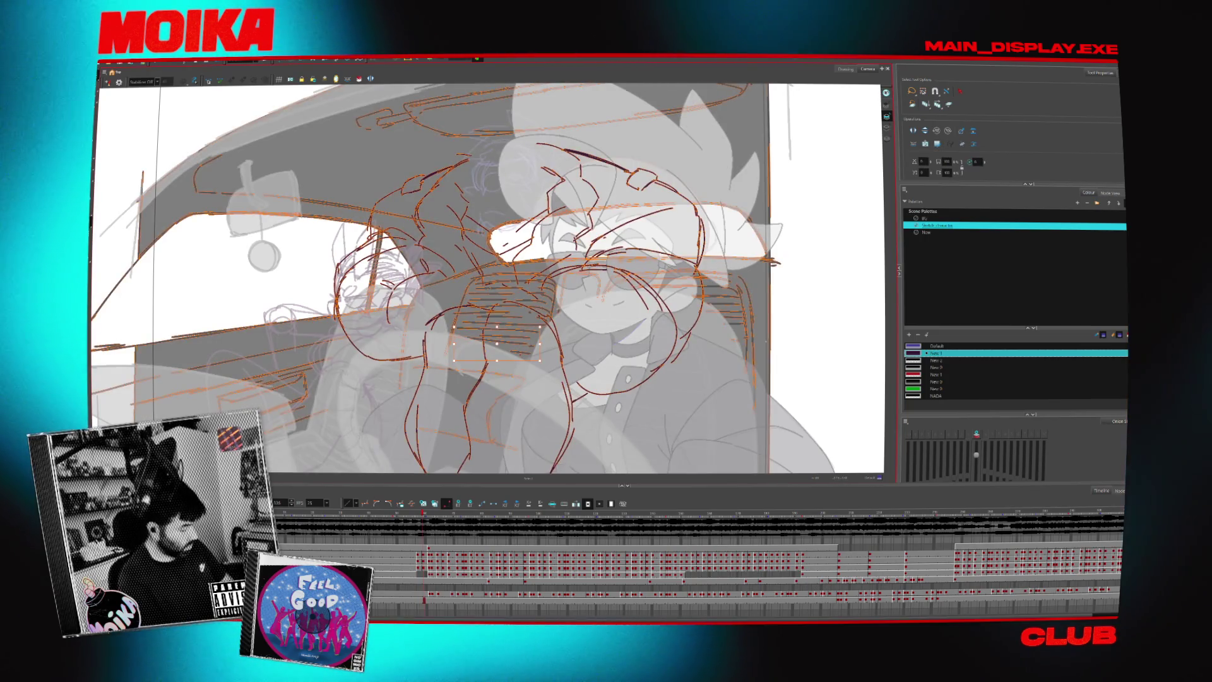
key("alt+b")
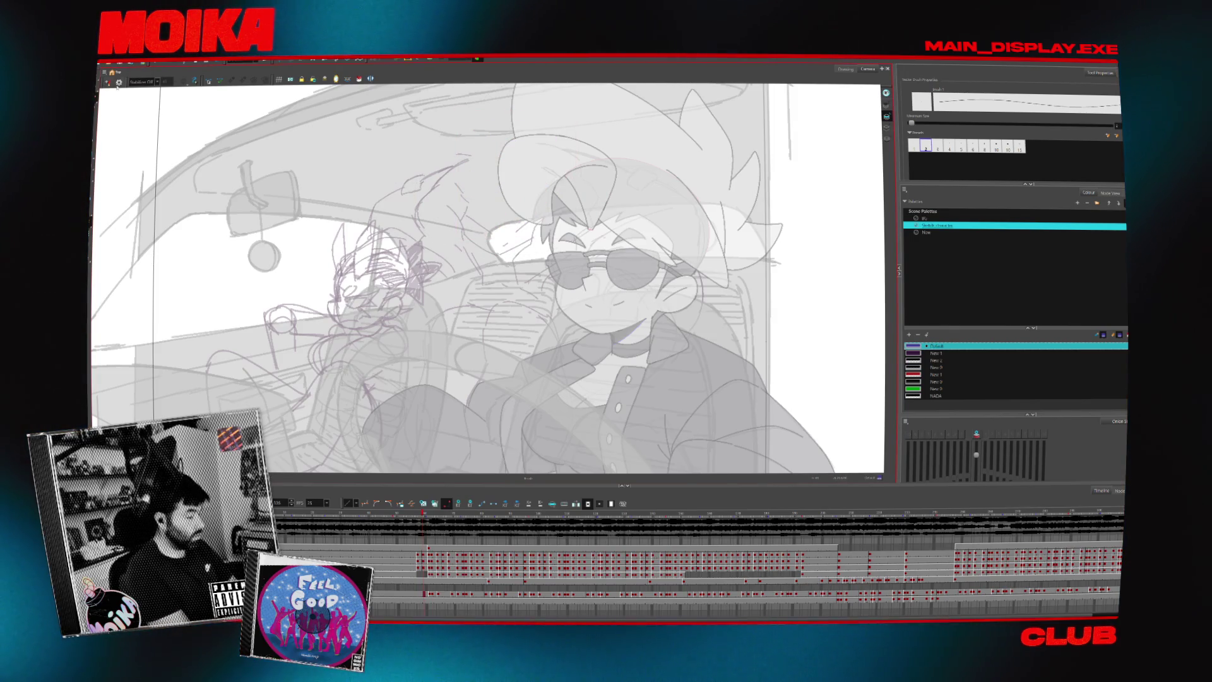
key("ctrl+z")
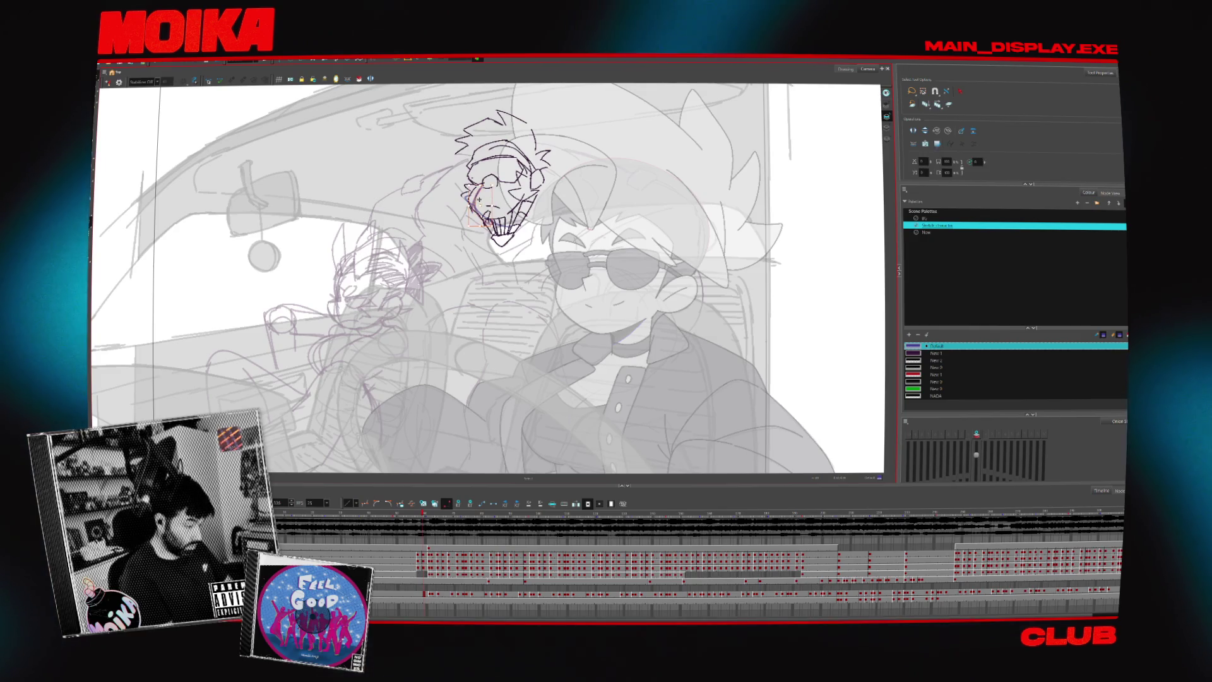
key("ctrl+z")
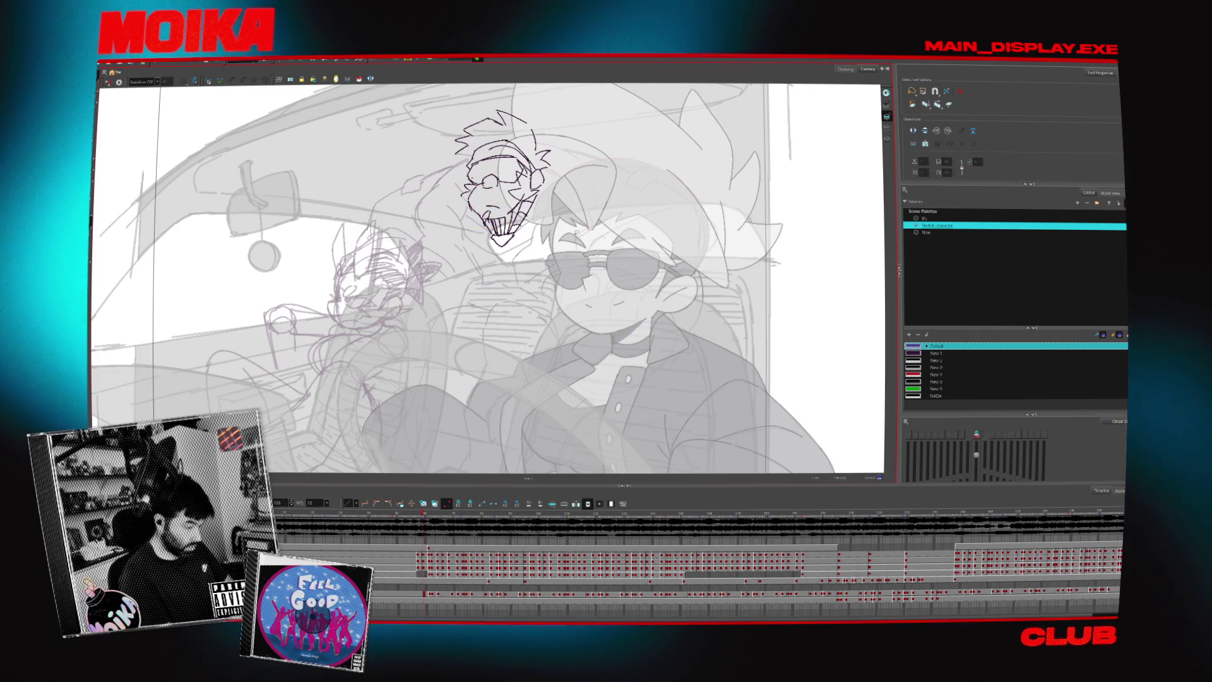
key("ctrl+z")
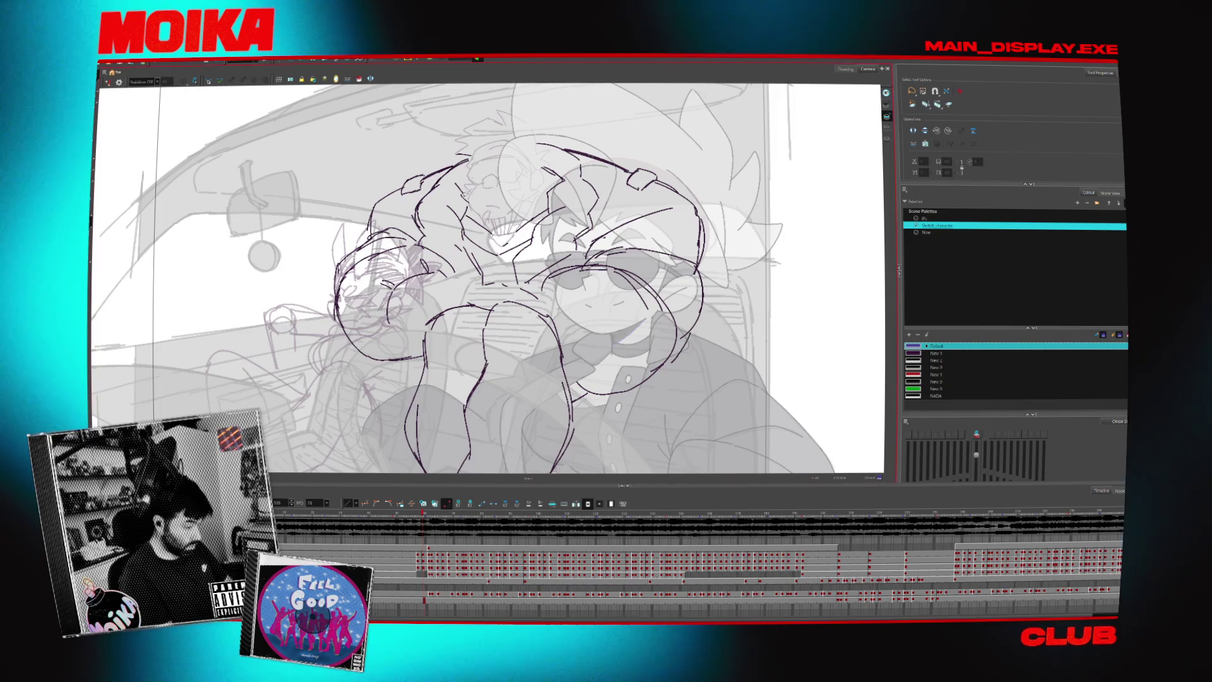
left_click(464, 198)
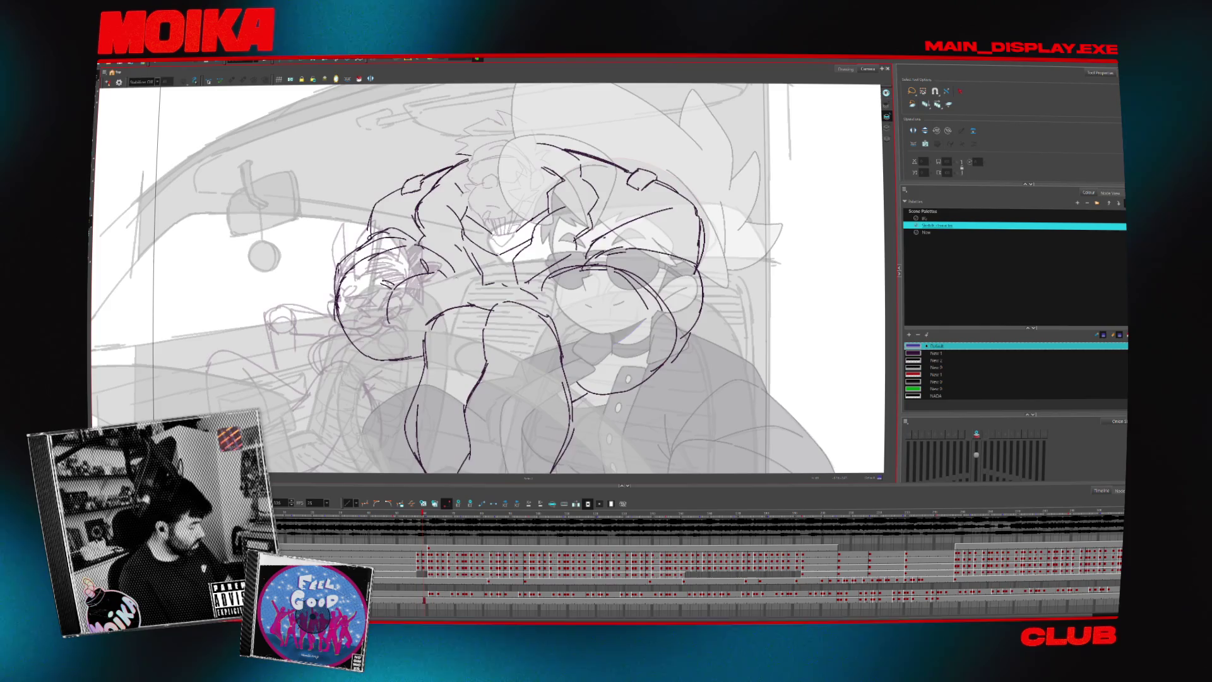
key("ctrl+z")
key("ctrl+z")
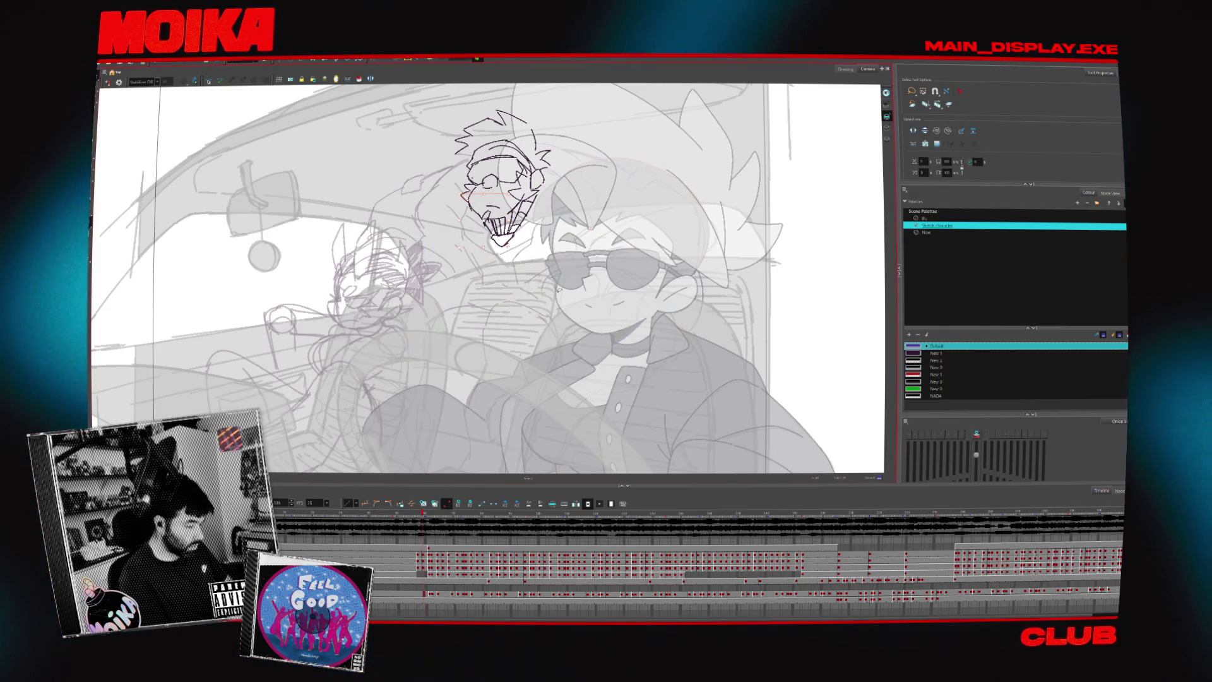
Deselect the head sketch and pick colour New 1 with the Brush tool.
left_click(589, 187)
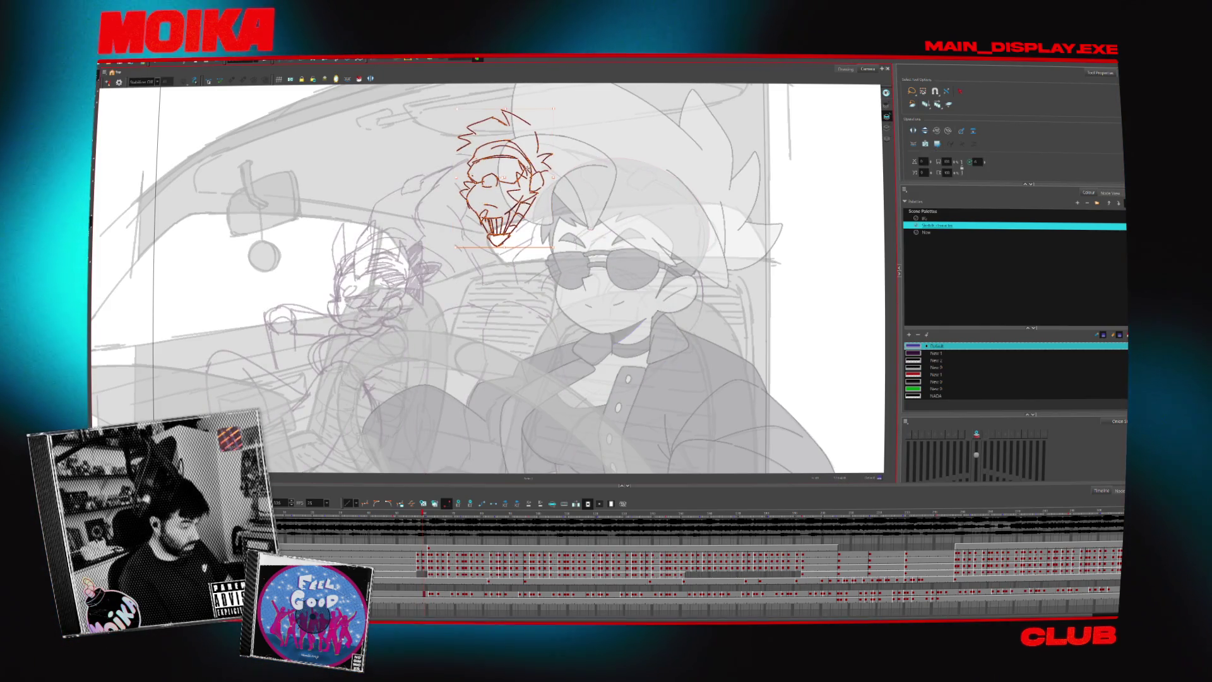
left_click(558, 115)
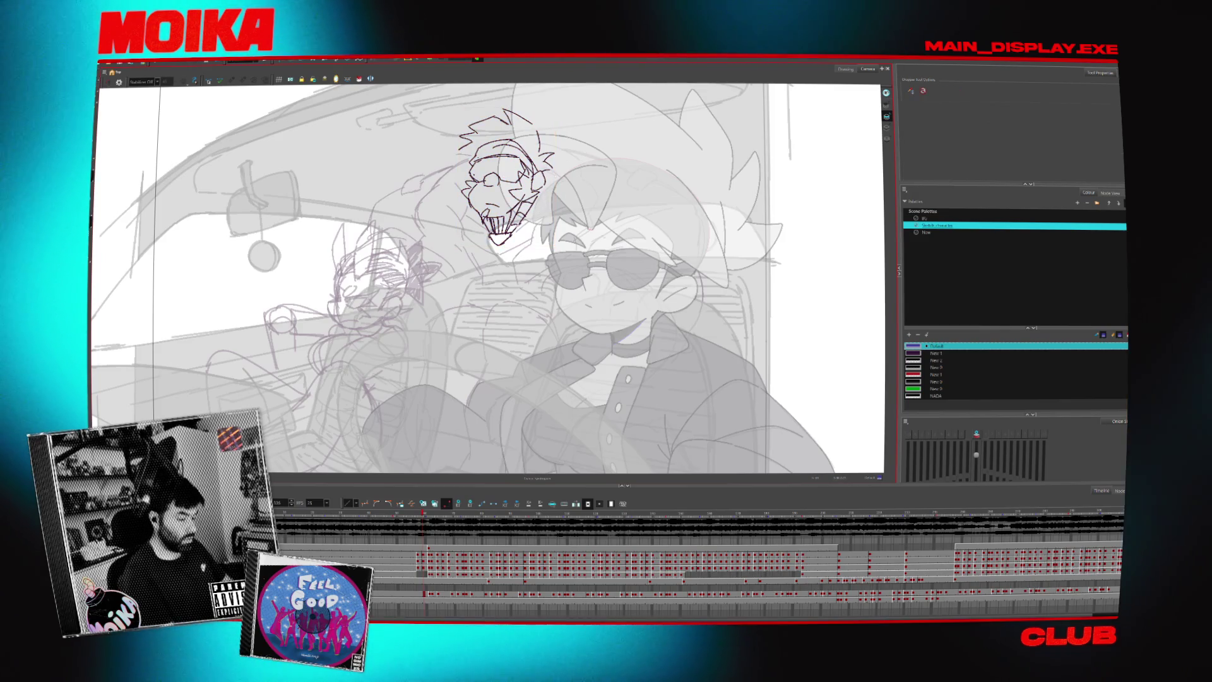
left_click(935, 353)
key("alt+b")
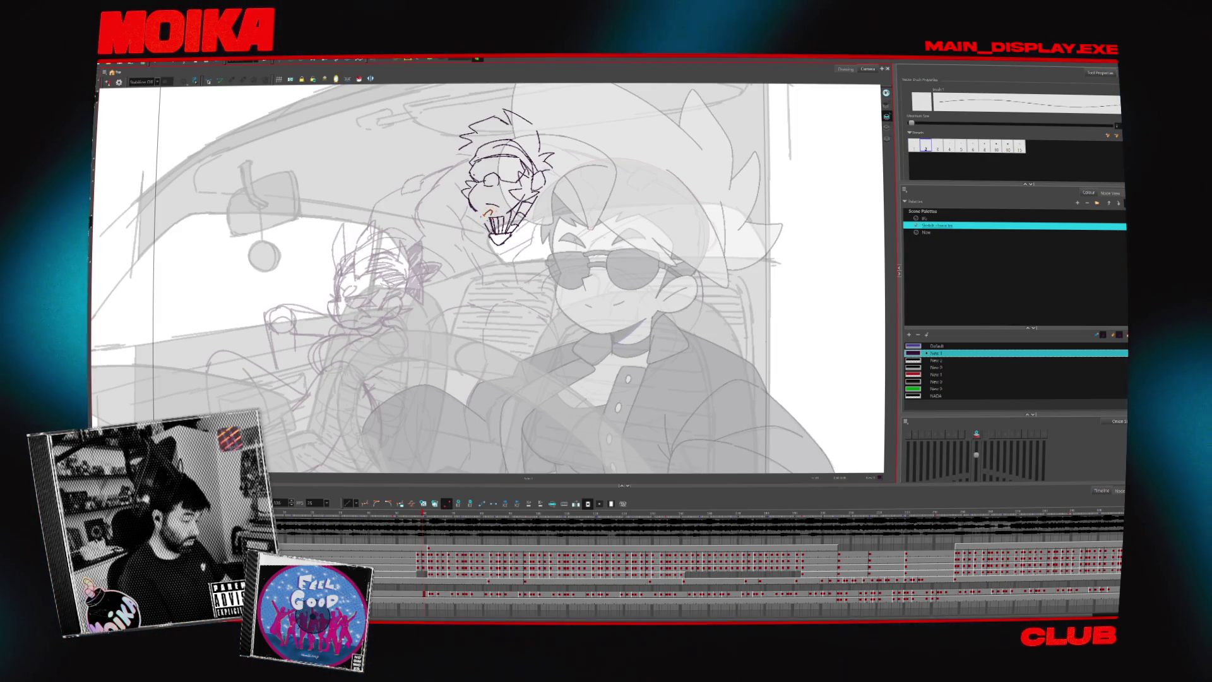
Draw a short line near the head's teeth, then switch to the eraser and check in Mirror View.
left_click_drag(490, 214, 487, 224)
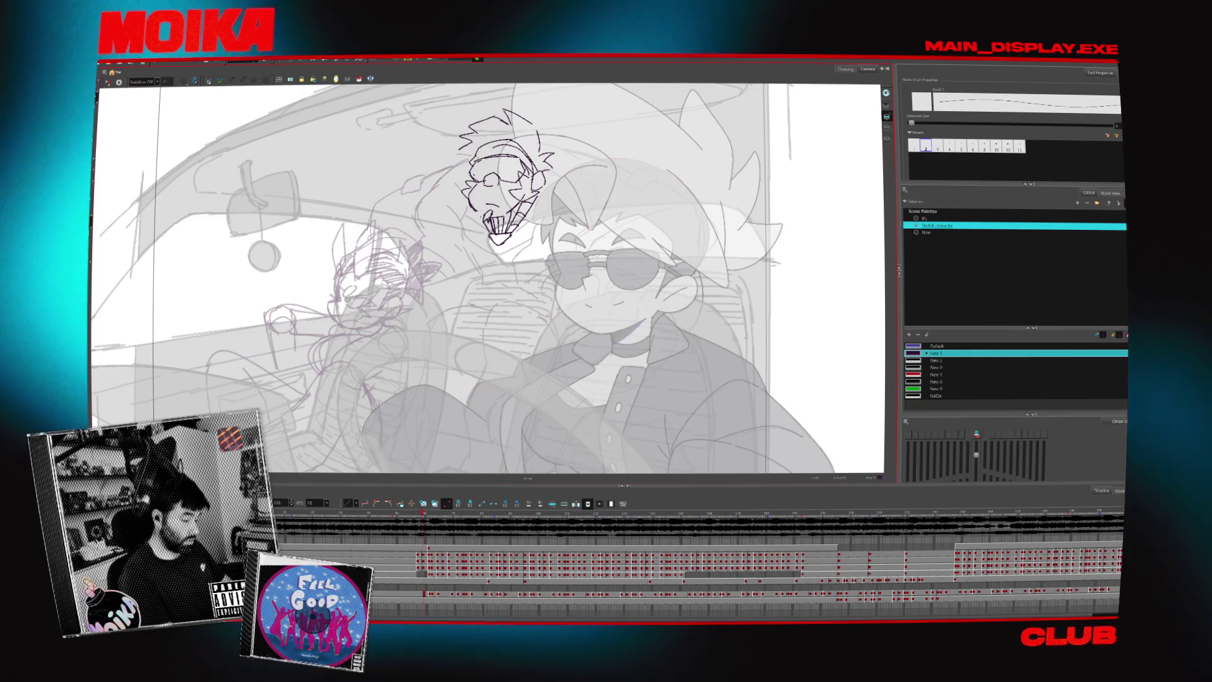
key("period")
key("period")
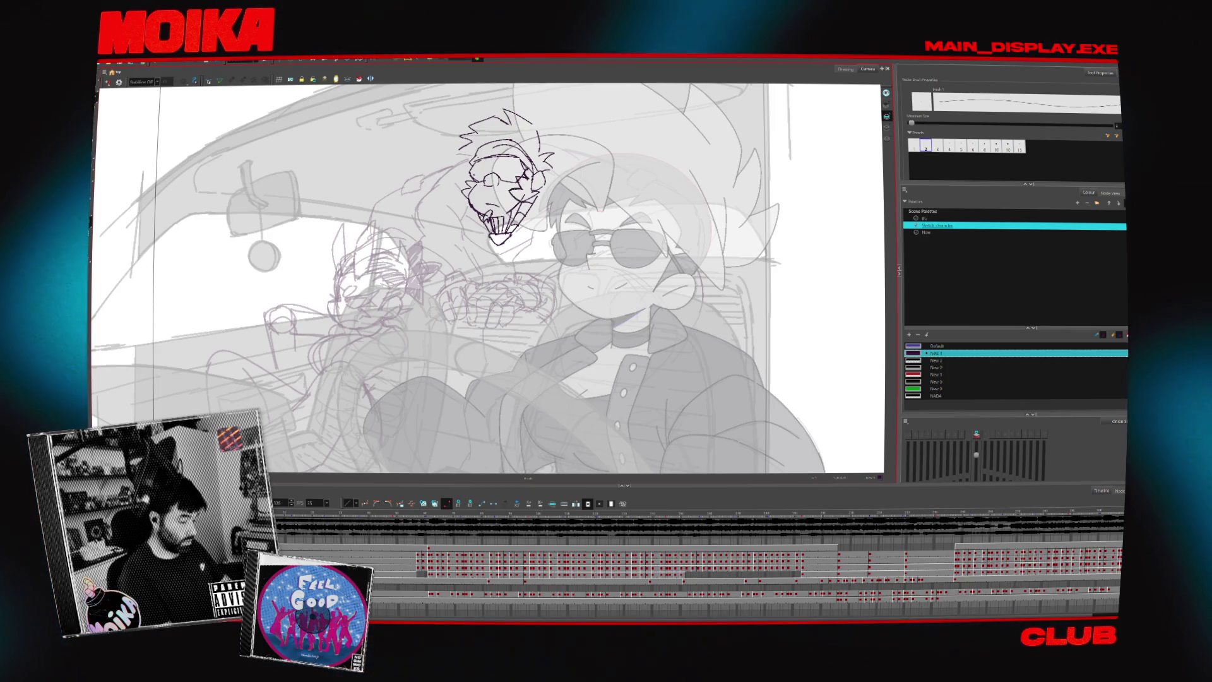
key("alt+e")
key("4")
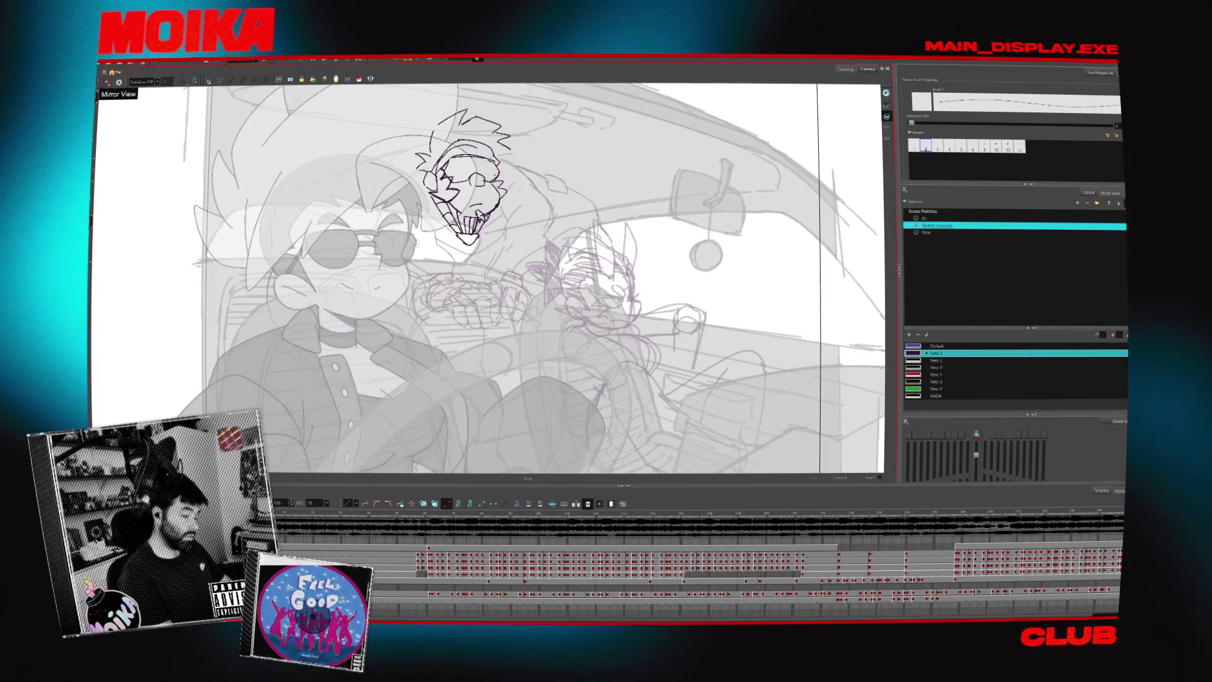
key("4")
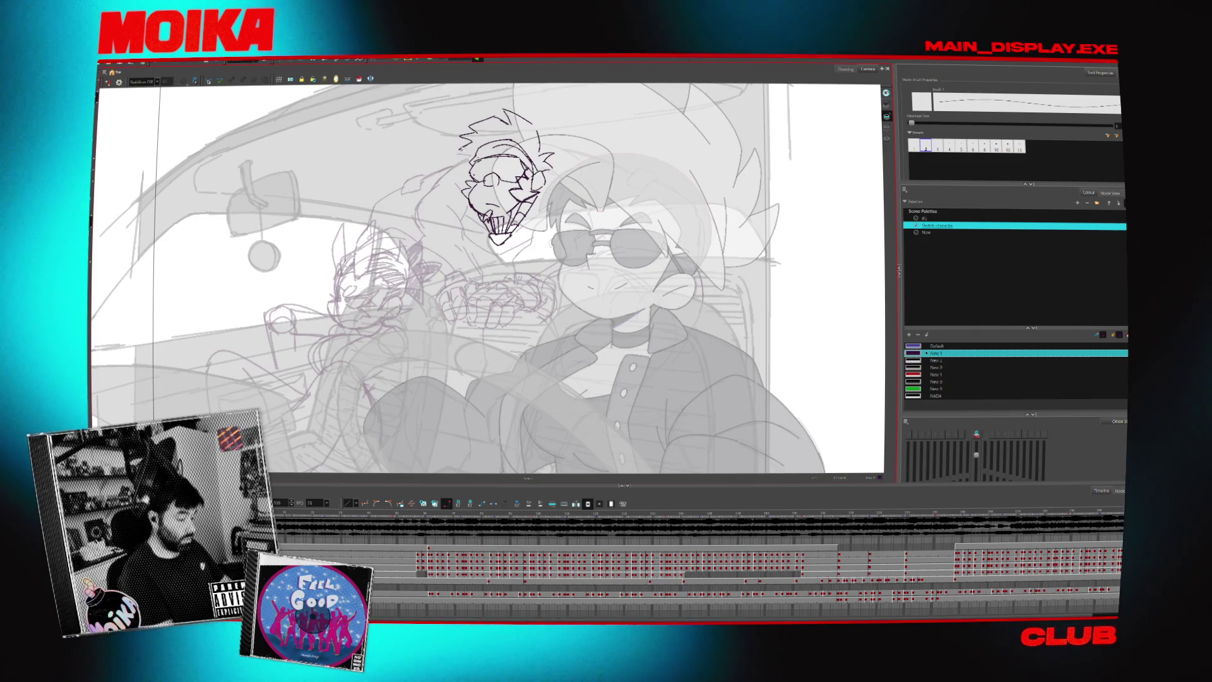
Step back and forth through the neighbouring drawings, ending on the blue head sketch frame.
key(".")
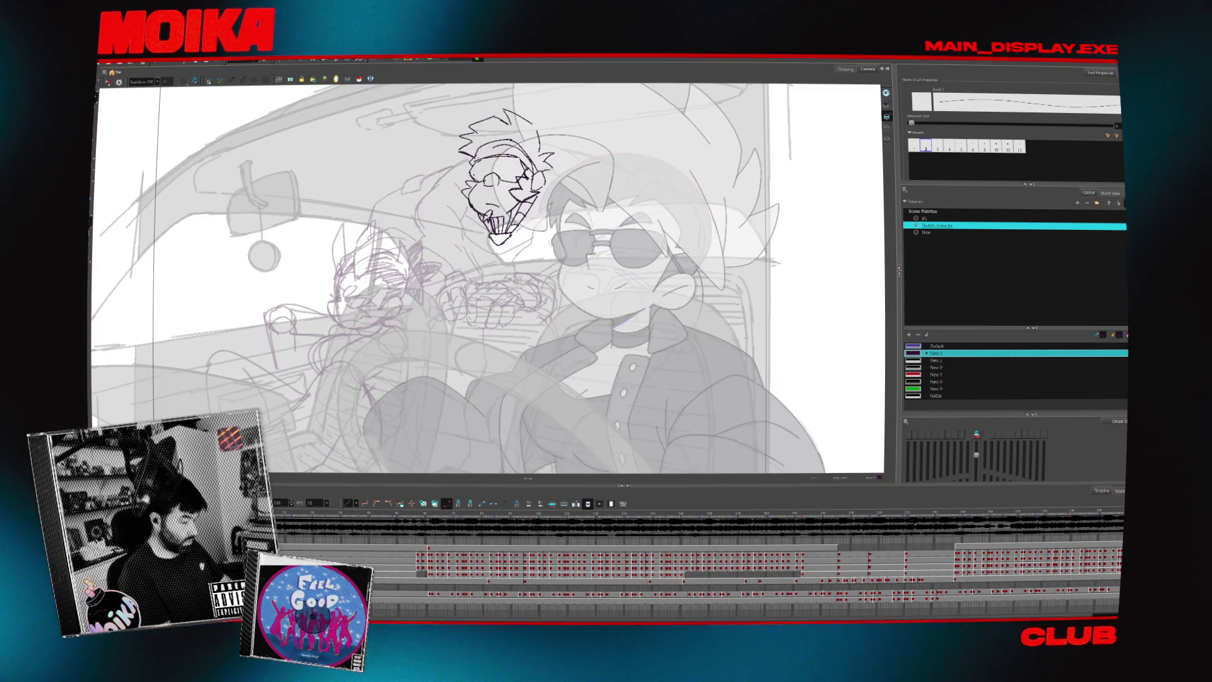
key(".")
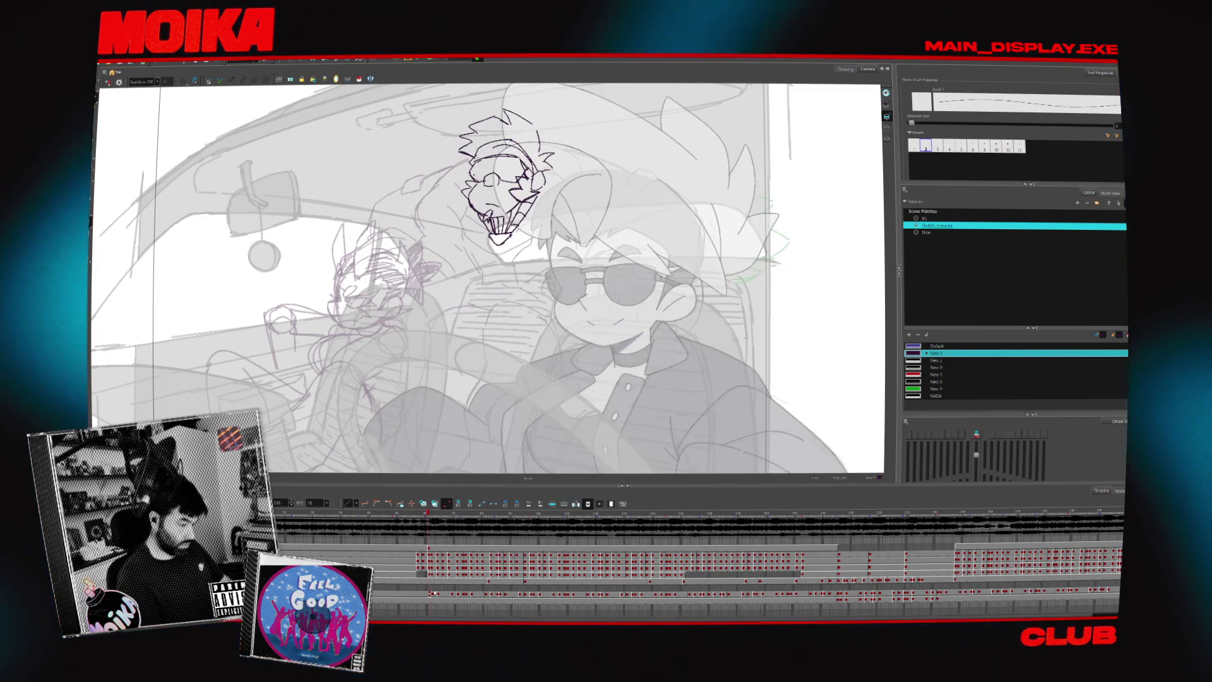
key(".")
key(".")
key(".")
key("comma")
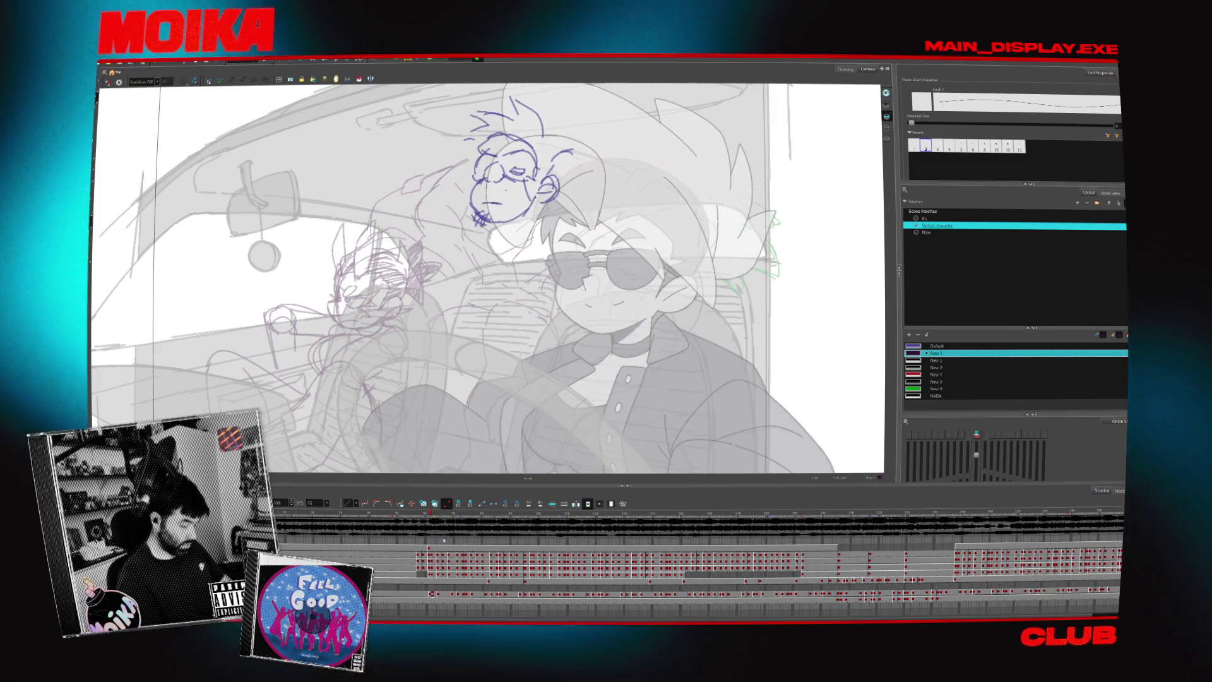
key("comma")
key("comma")
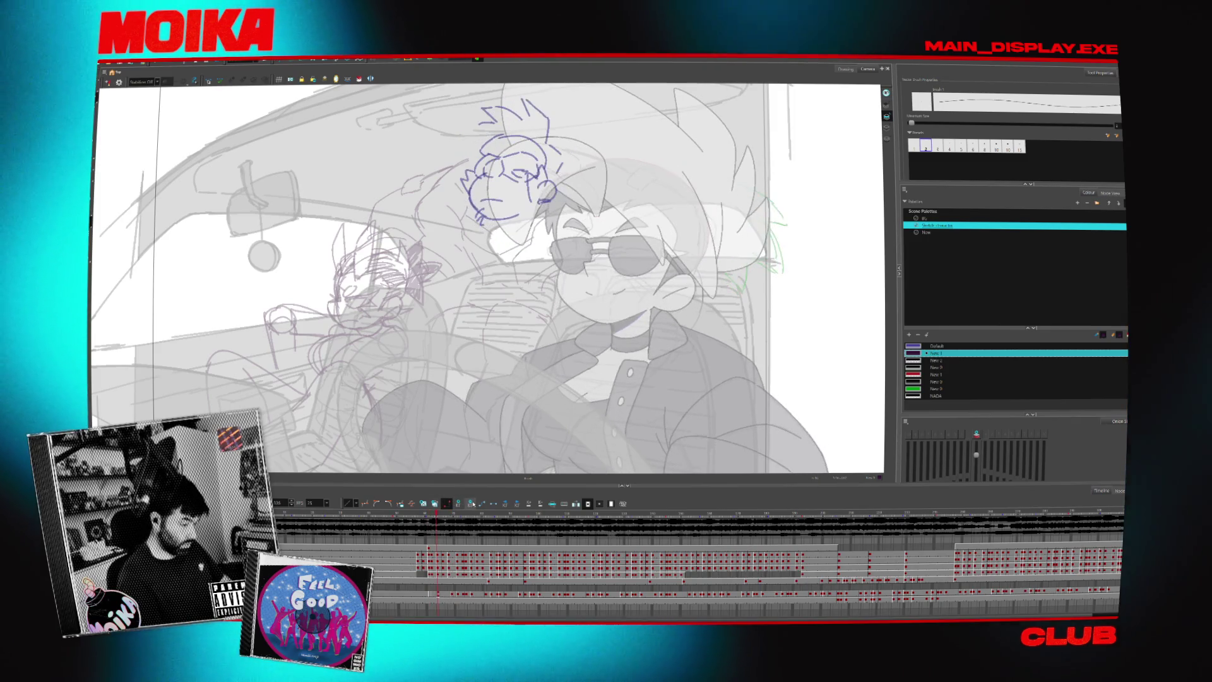
key("period")
key("period")
key("period")
key("period")
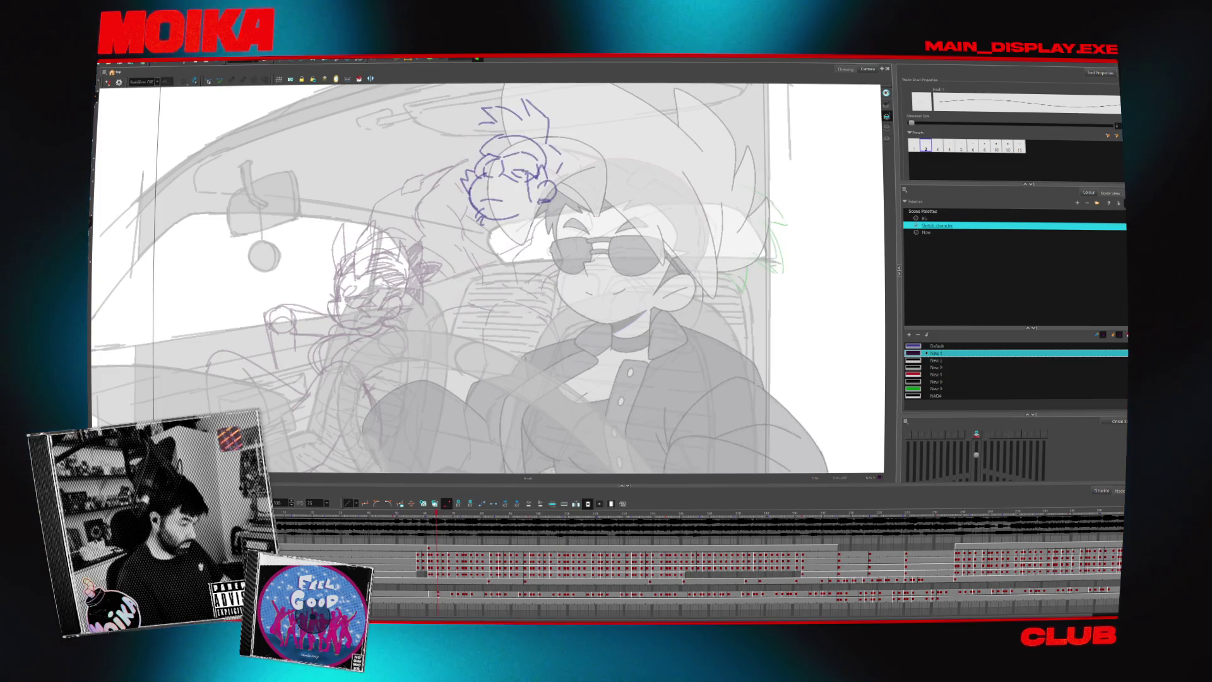
key("period")
key("period")
key("period")
key("period")
key("comma")
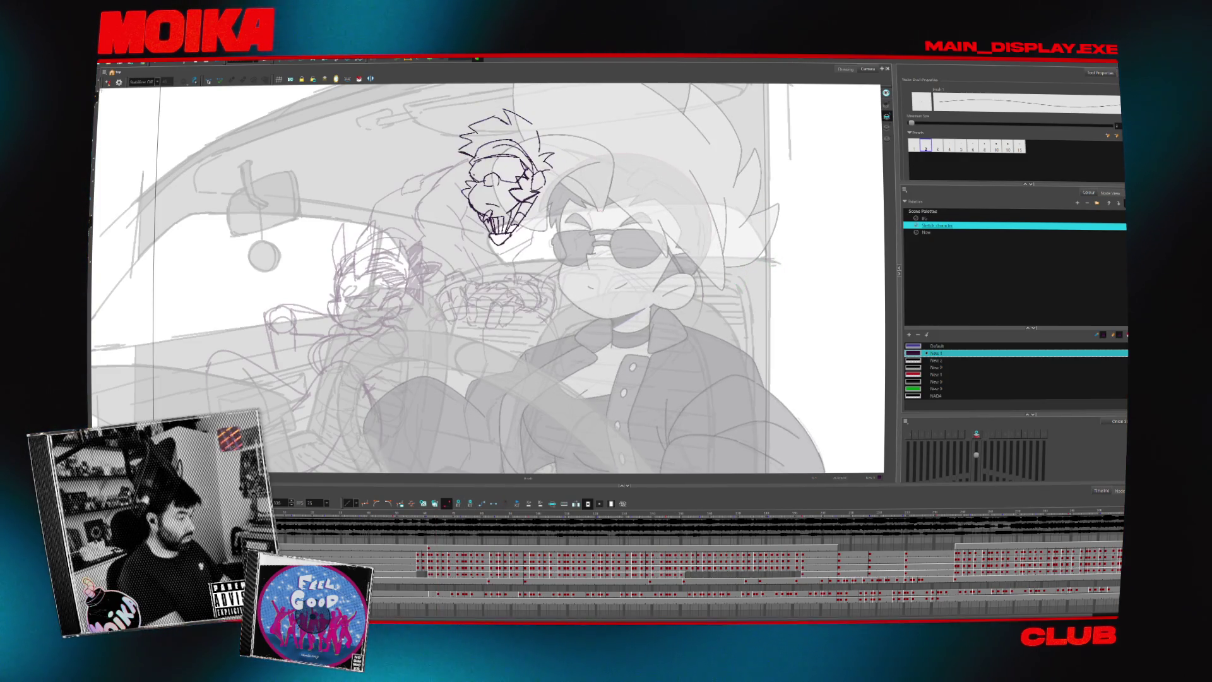
key("alt+s")
key("period")
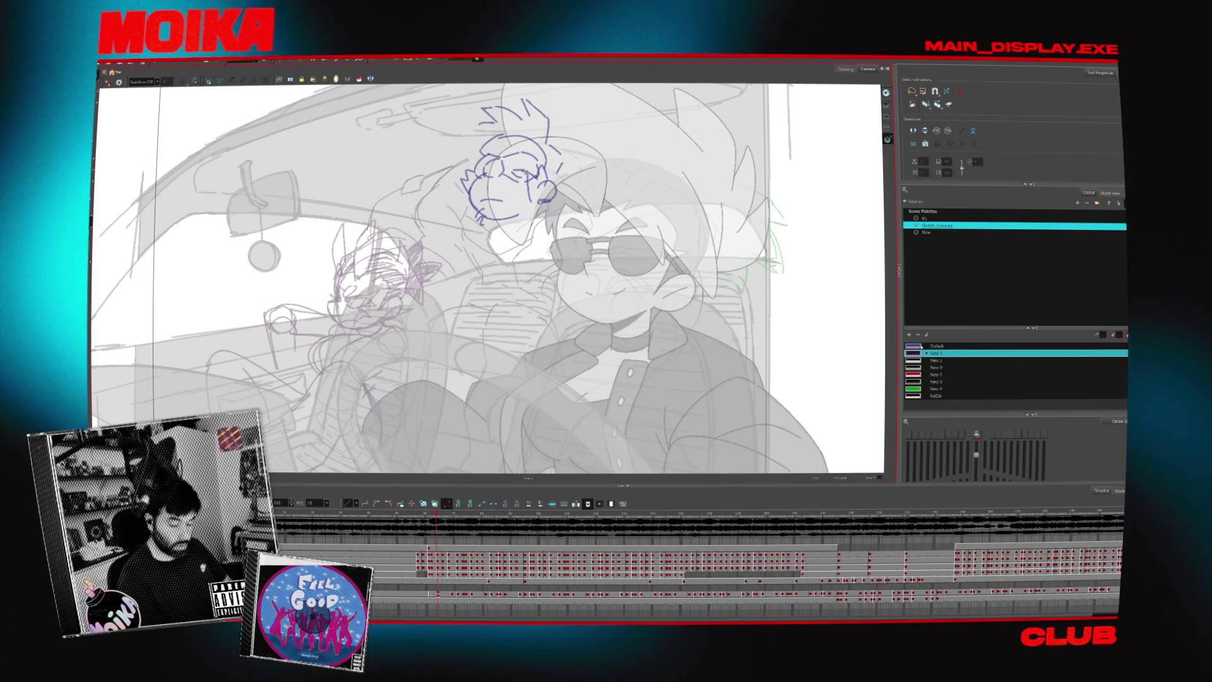
Dismiss the Default colour picker, then briefly hide and restore the driver drawing.
double_click(913, 346)
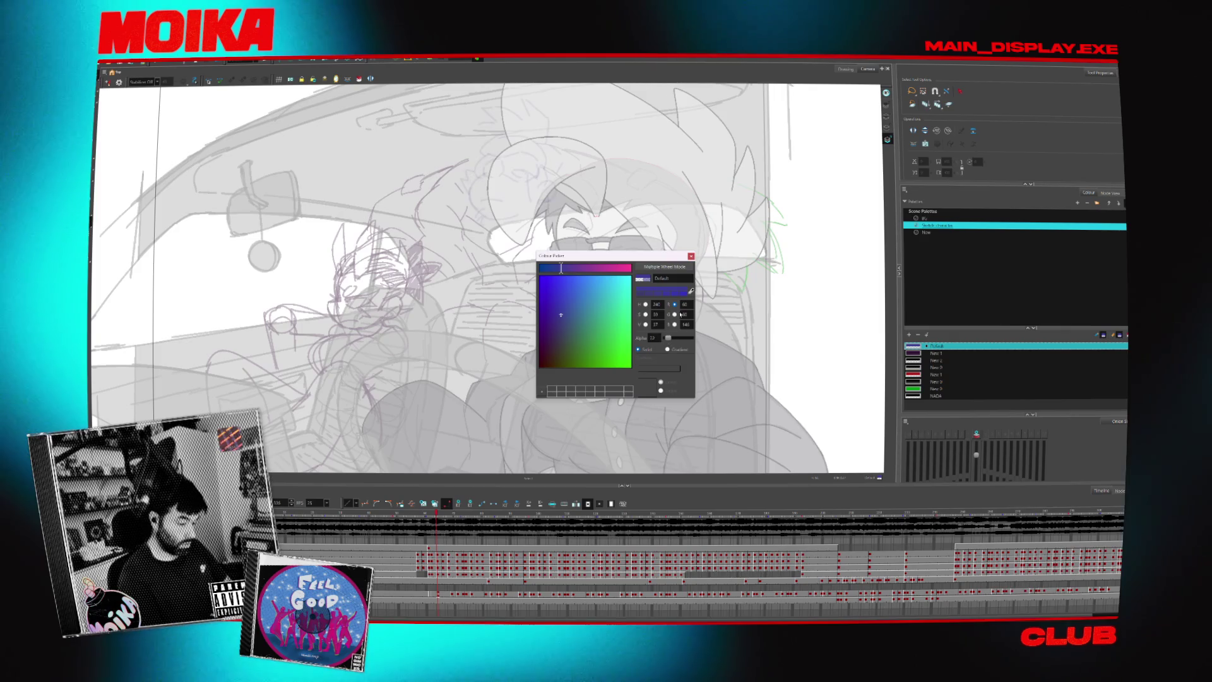
key("Escape")
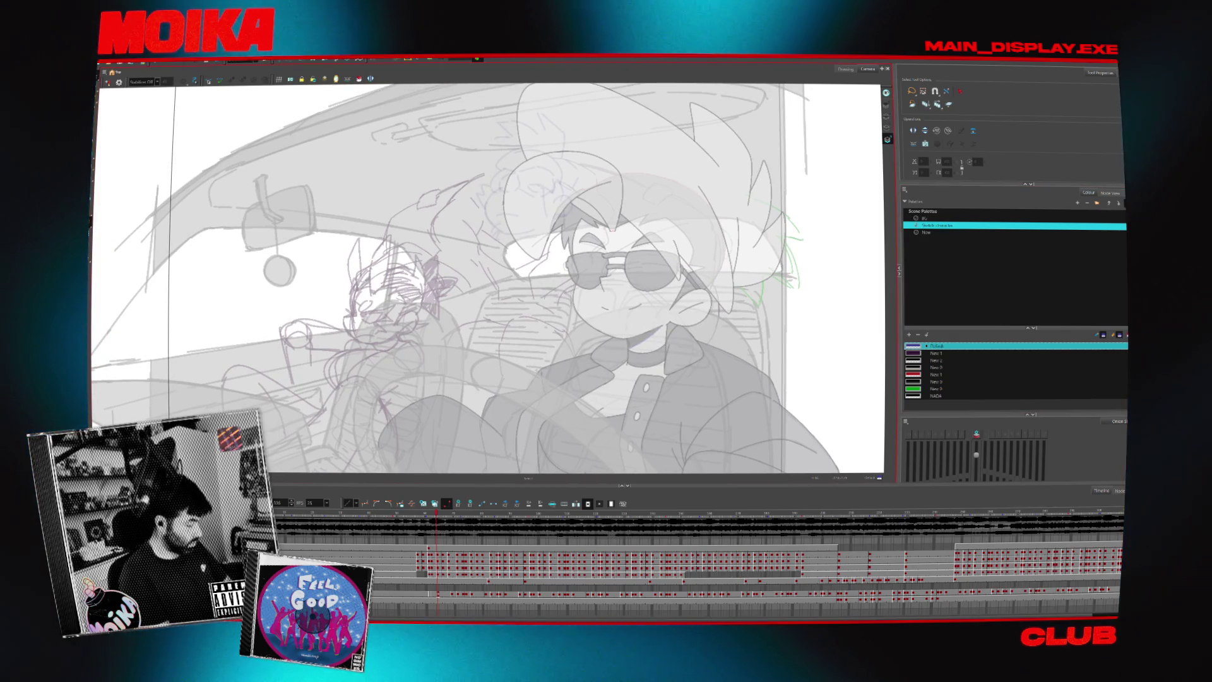
key("Delete")
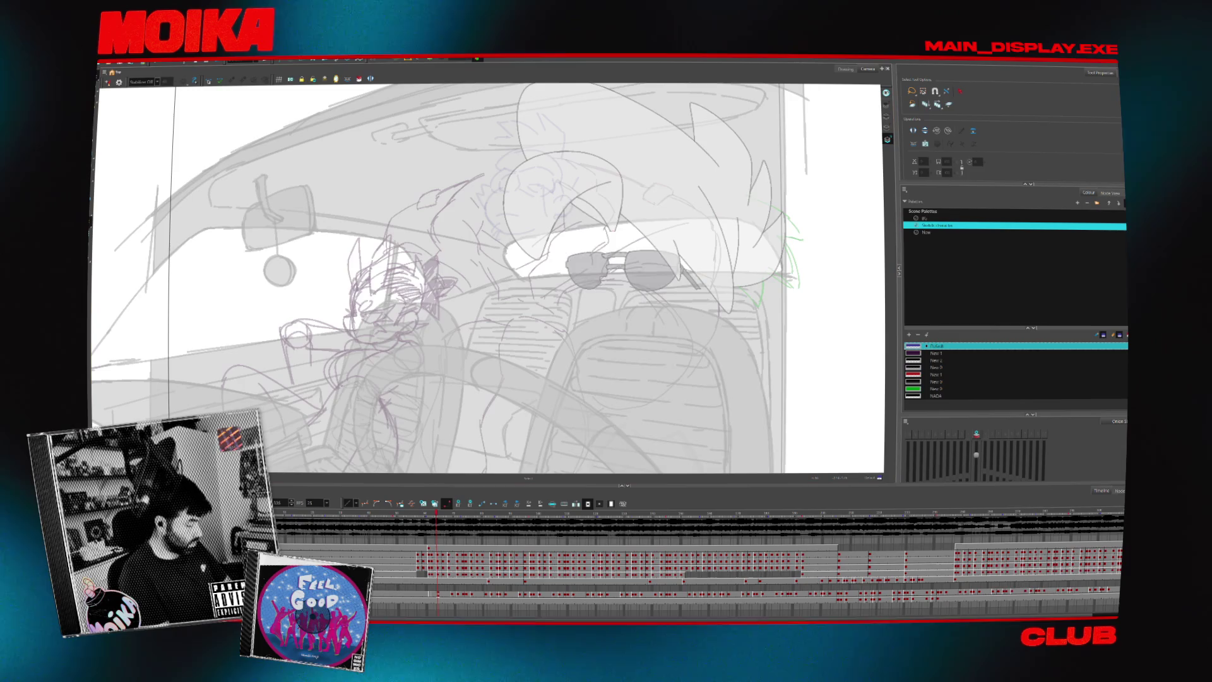
key("ctrl+z")
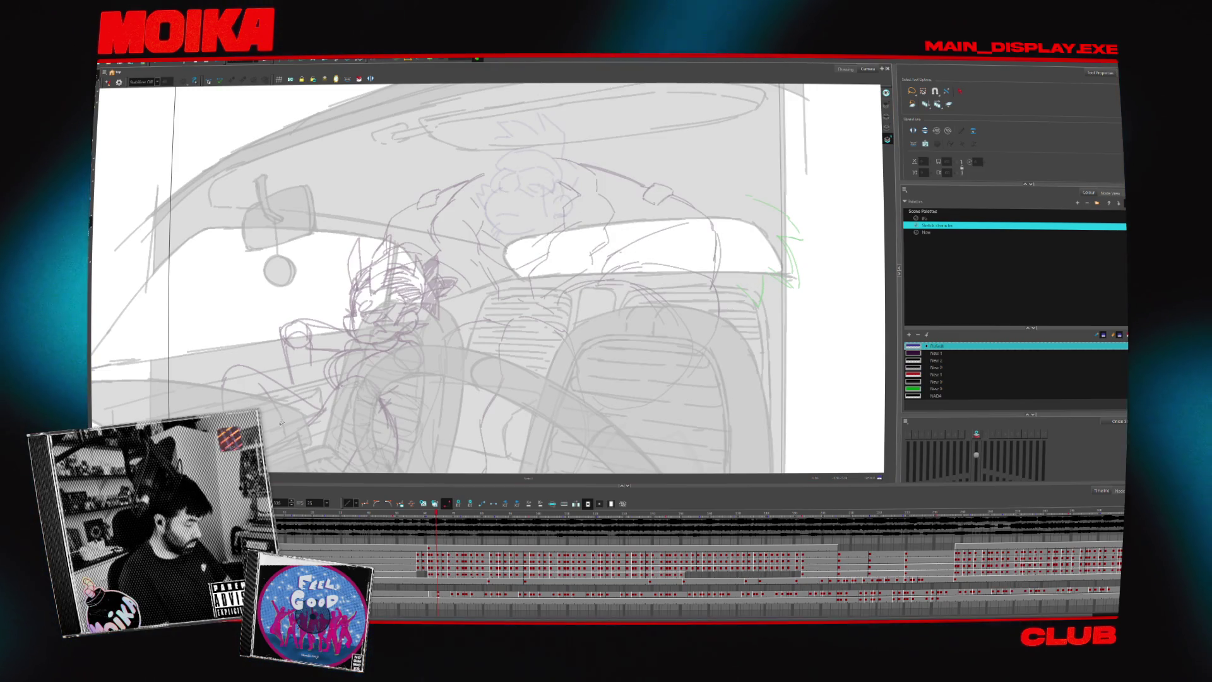
Scrub to the hands-on-wheel frame and flip between it and the head sketch frame.
left_click_drag(415, 515, 452, 514)
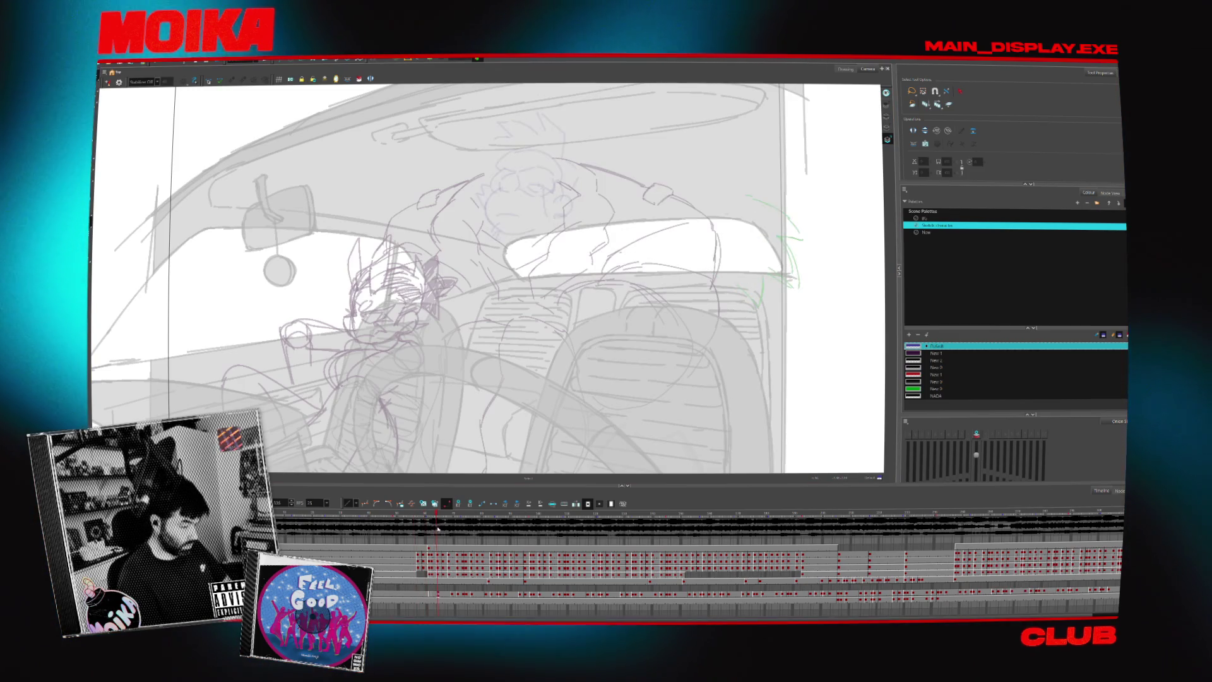
left_click(445, 598)
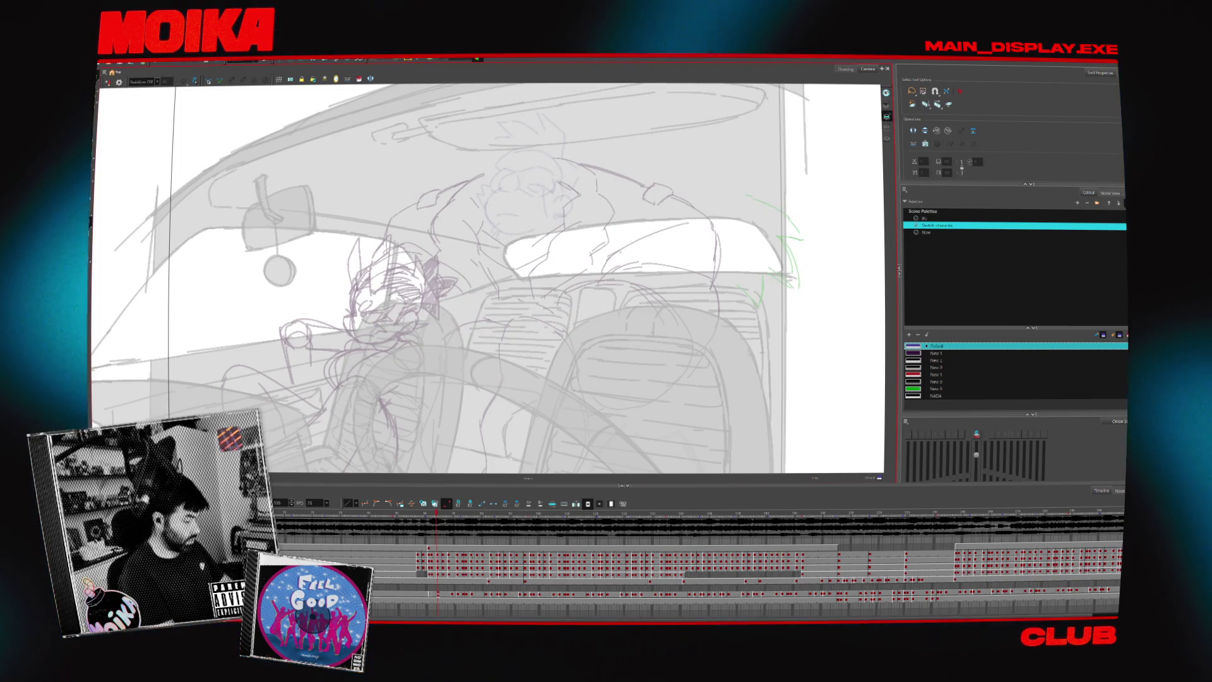
key("alt+b")
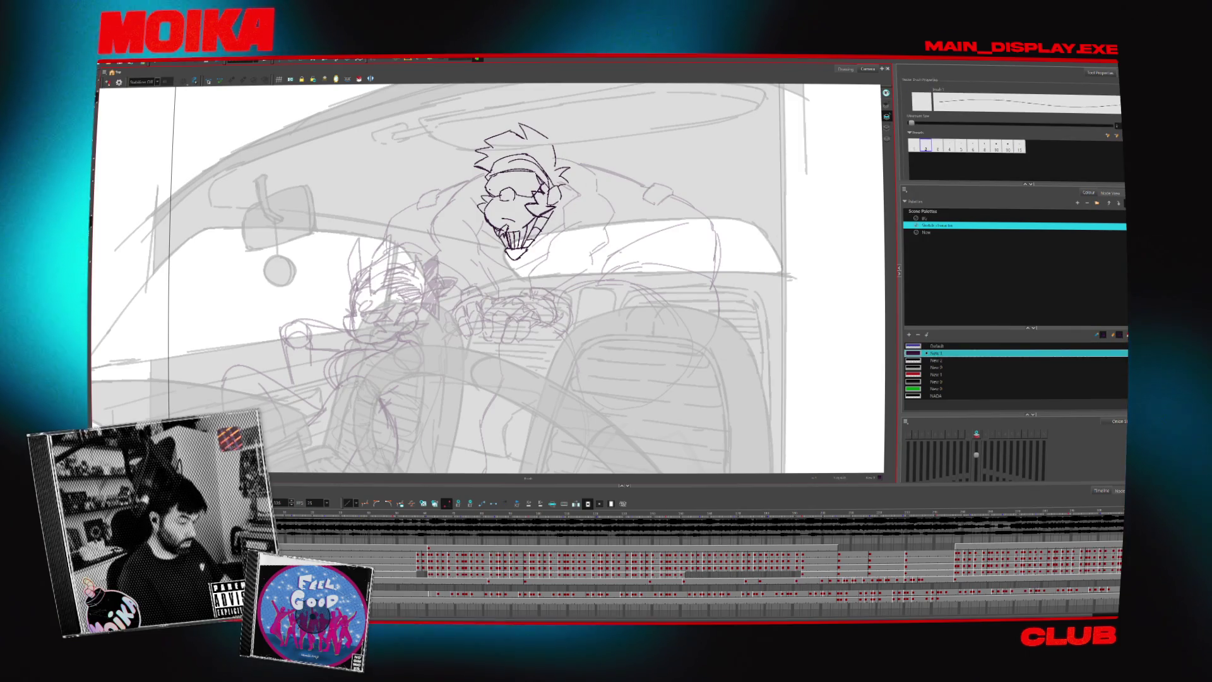
key(".")
key("comma")
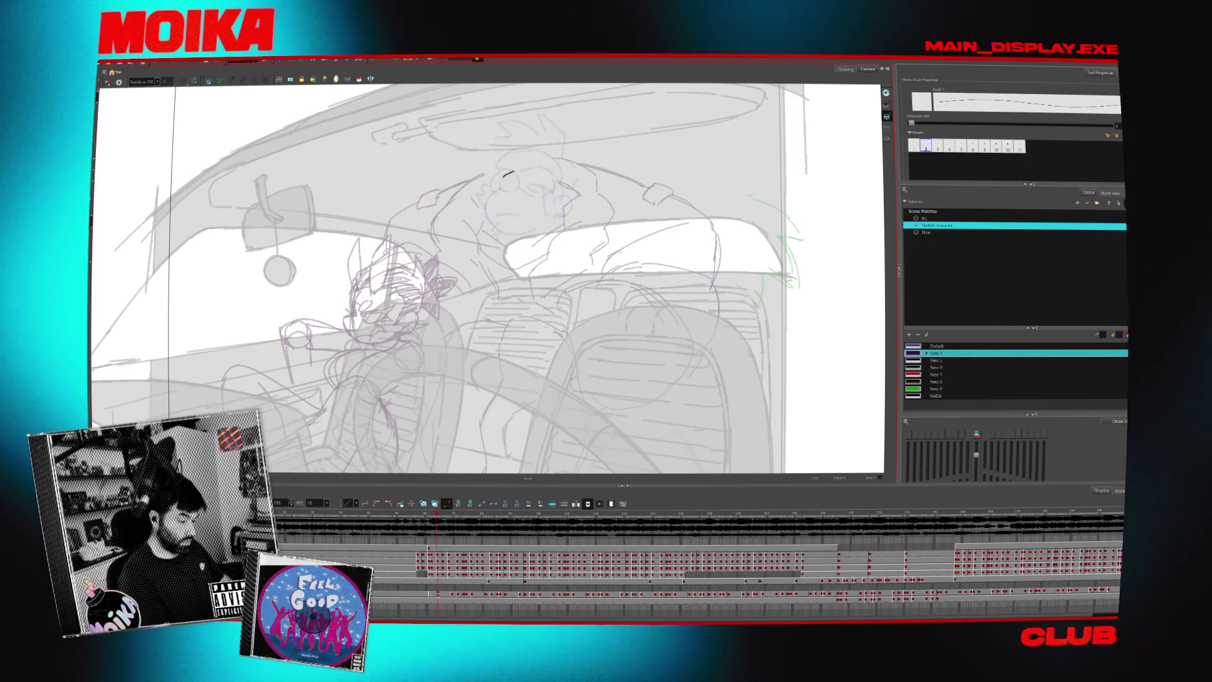
key("period")
key("comma")
Keep flipping frames with brush and dropper, dismissing the Default colour picker again.
key("alt+d")
key("period")
key("comma")
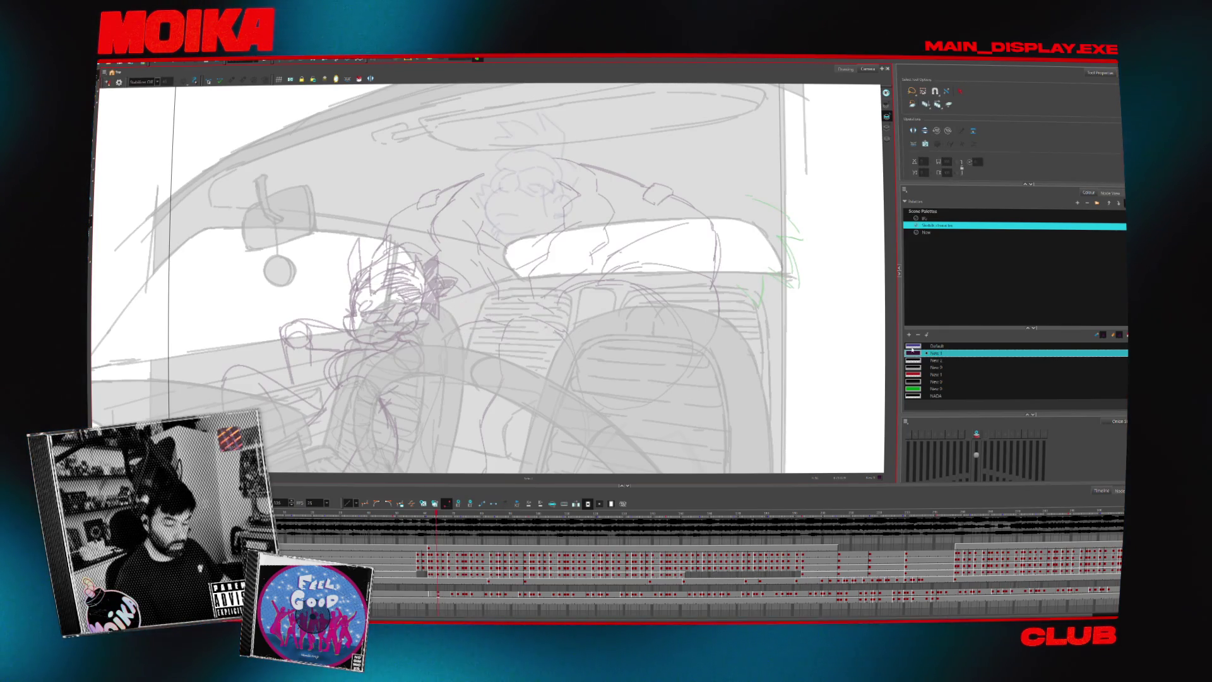
double_click(913, 346)
key("Escape")
key("period")
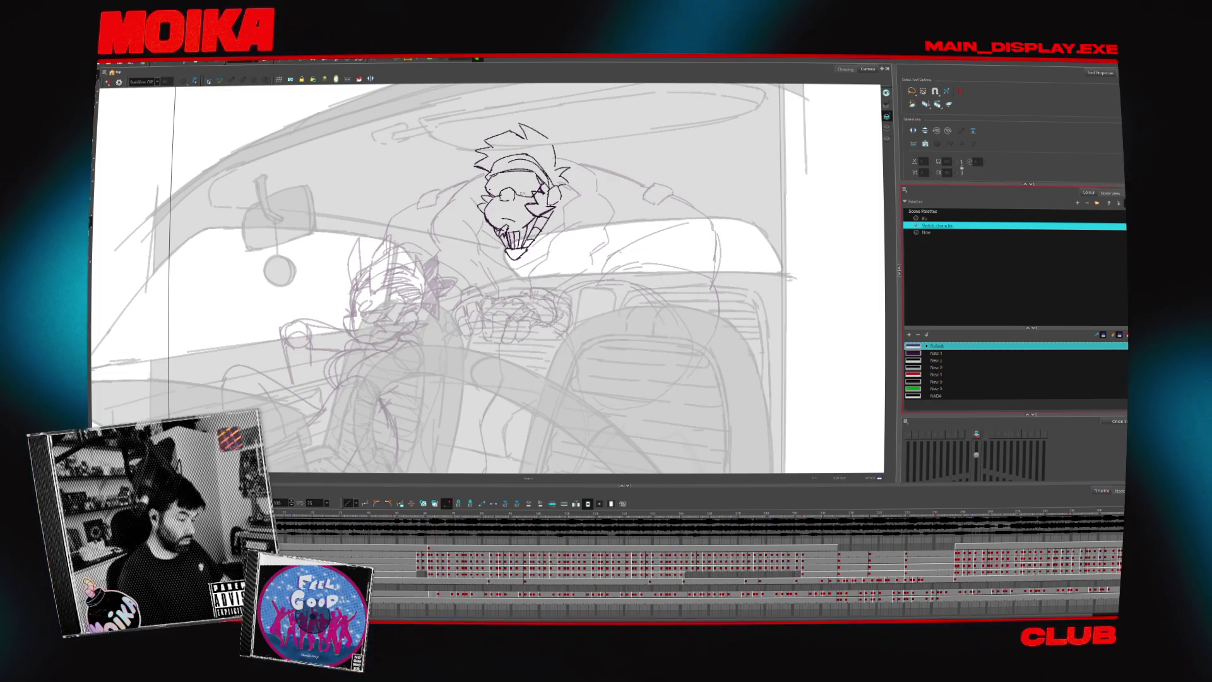
key("alt+b")
key("comma")
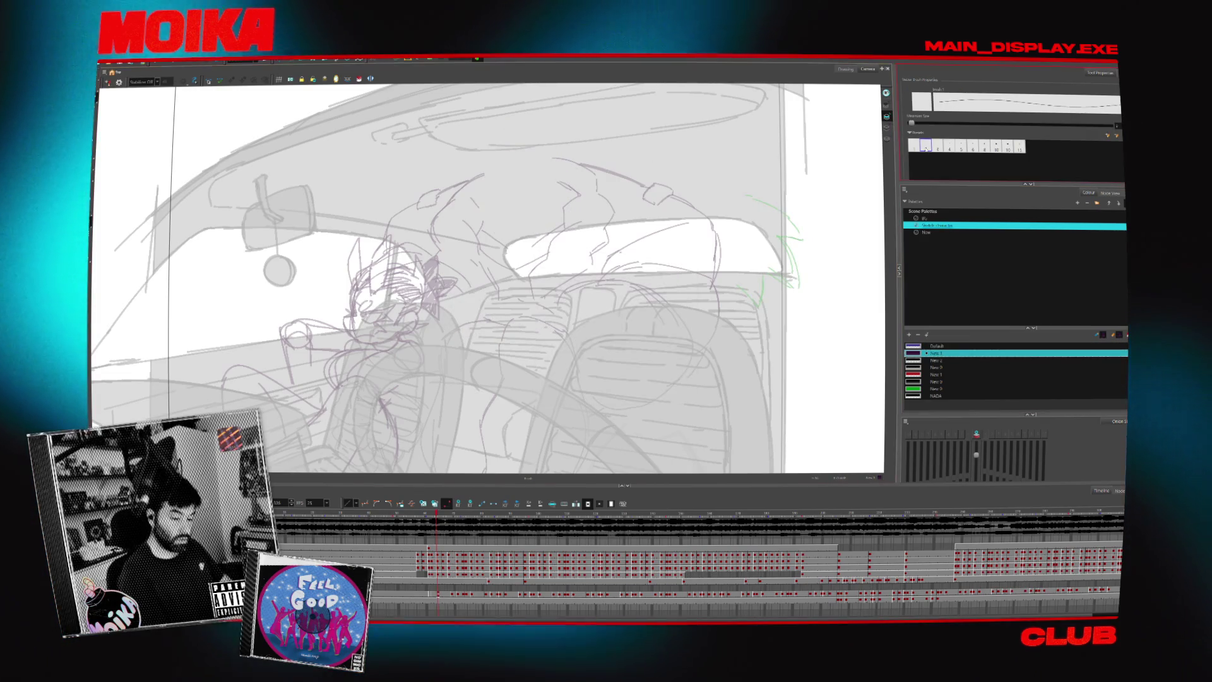
Extend a head stroke into a C shape, then cycle drawings to the goggled figure's head.
key("period")
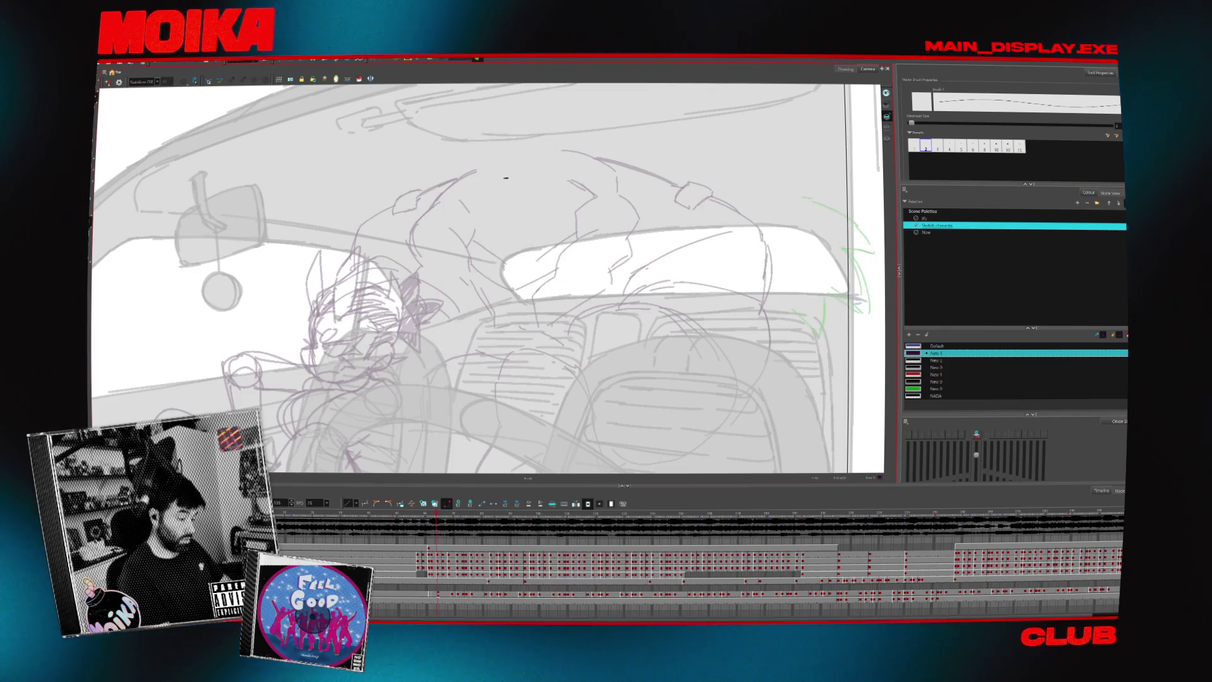
left_click_drag(497, 193, 505, 180)
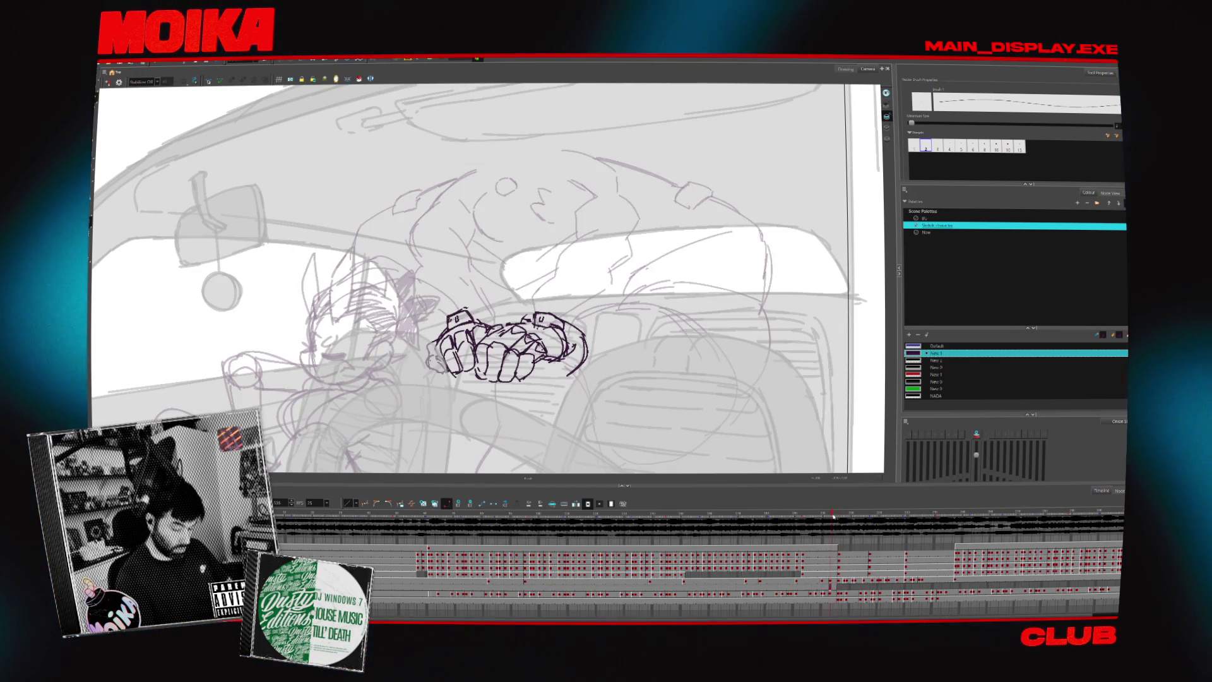
left_click_drag(833, 517, 690, 513)
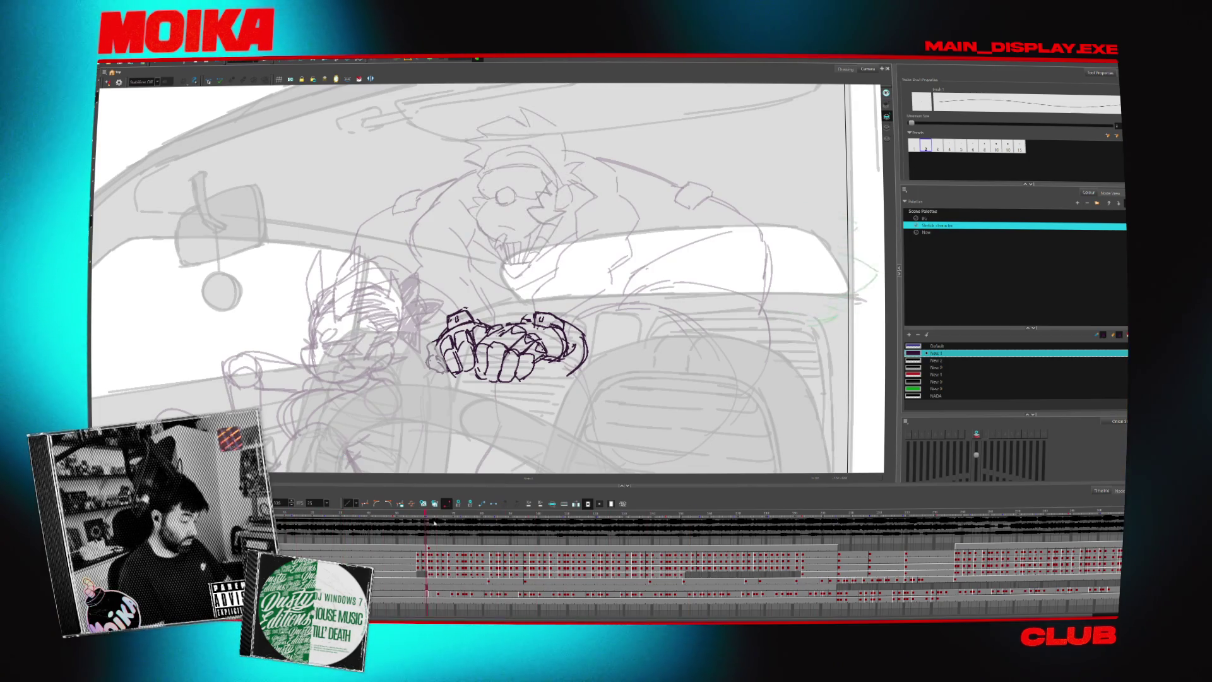
key("/")
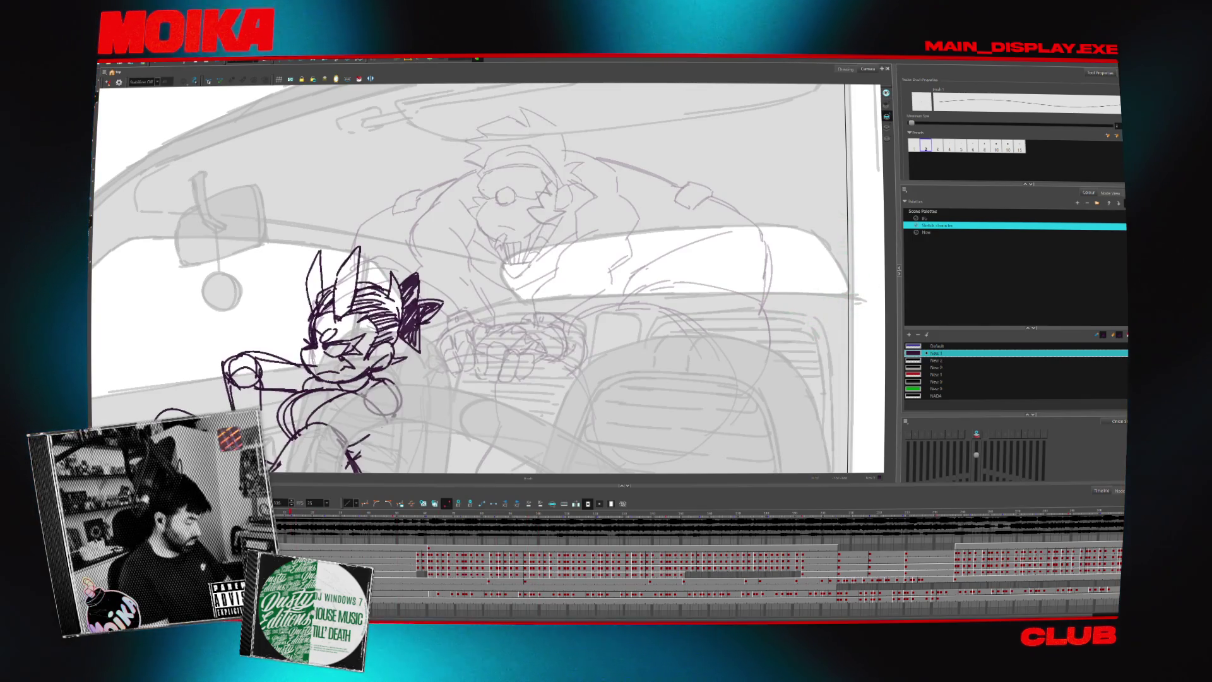
key("/")
key("/")
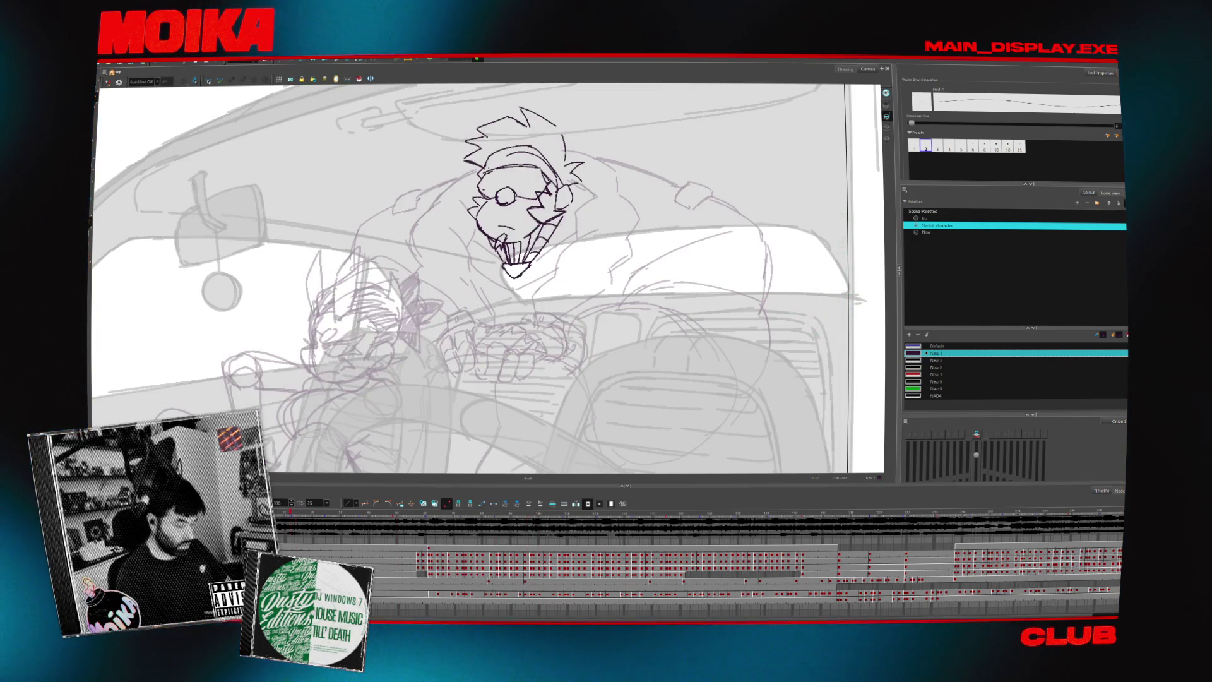
key("/")
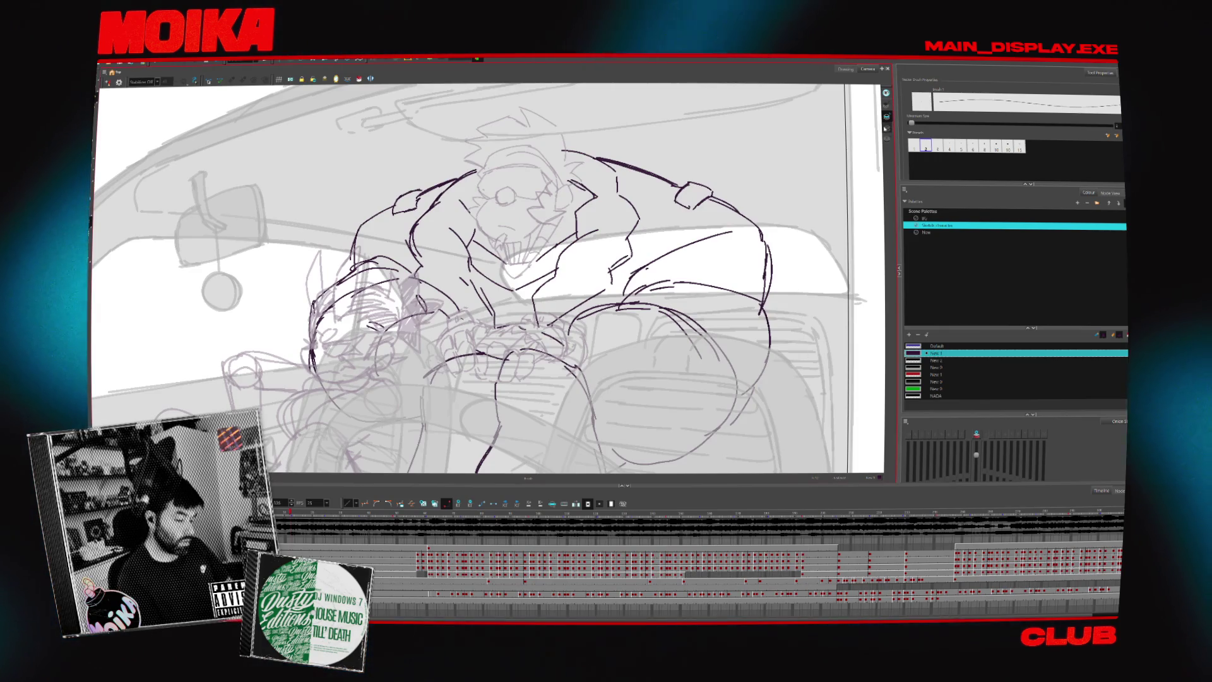
Select the New 1 colour swatch and zoom out to show the whole car scene.
left_click(886, 127)
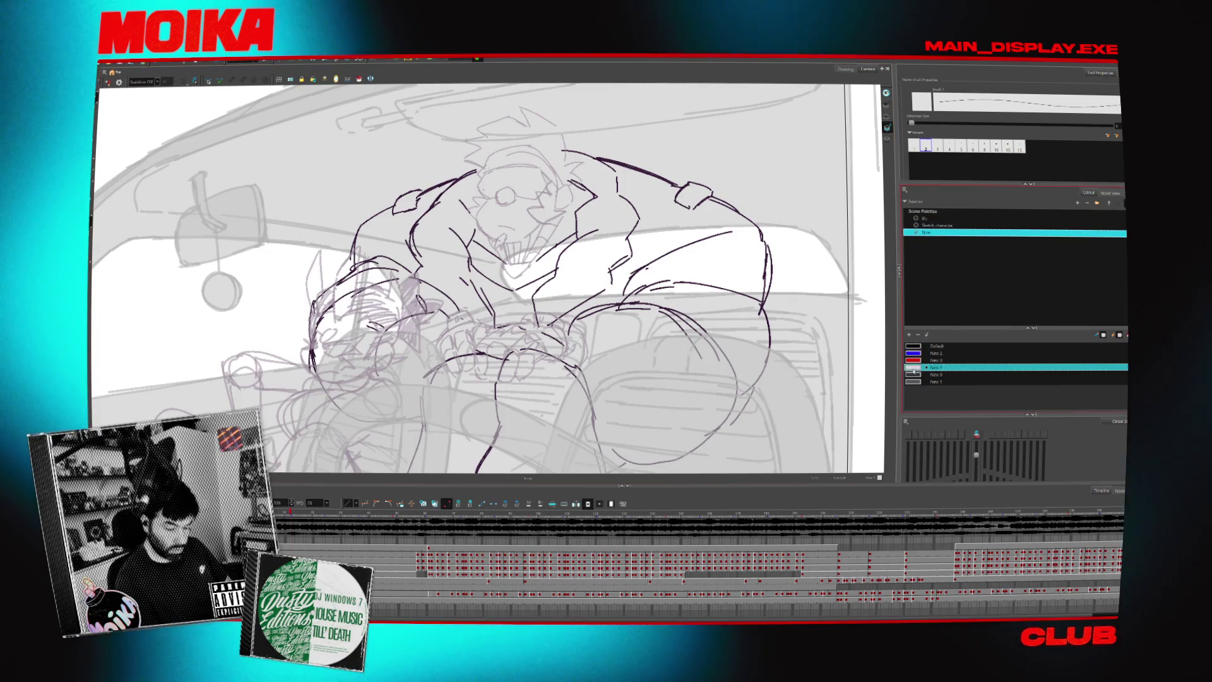
left_click(937, 367)
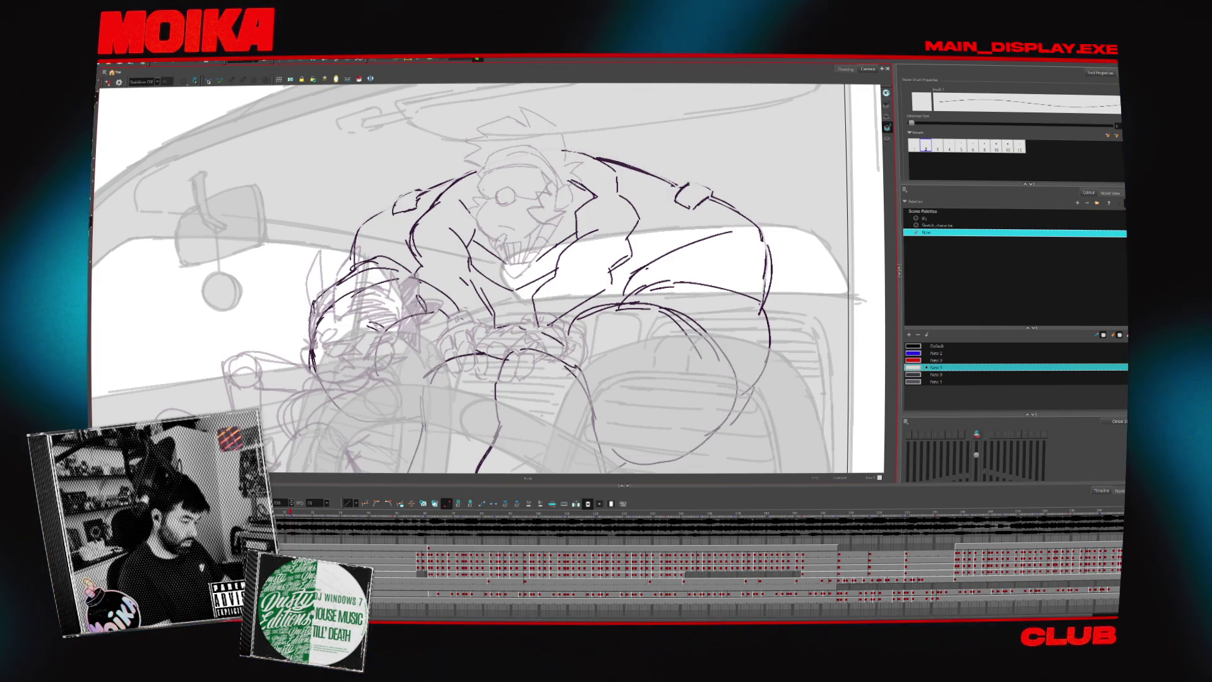
key("shift+z")
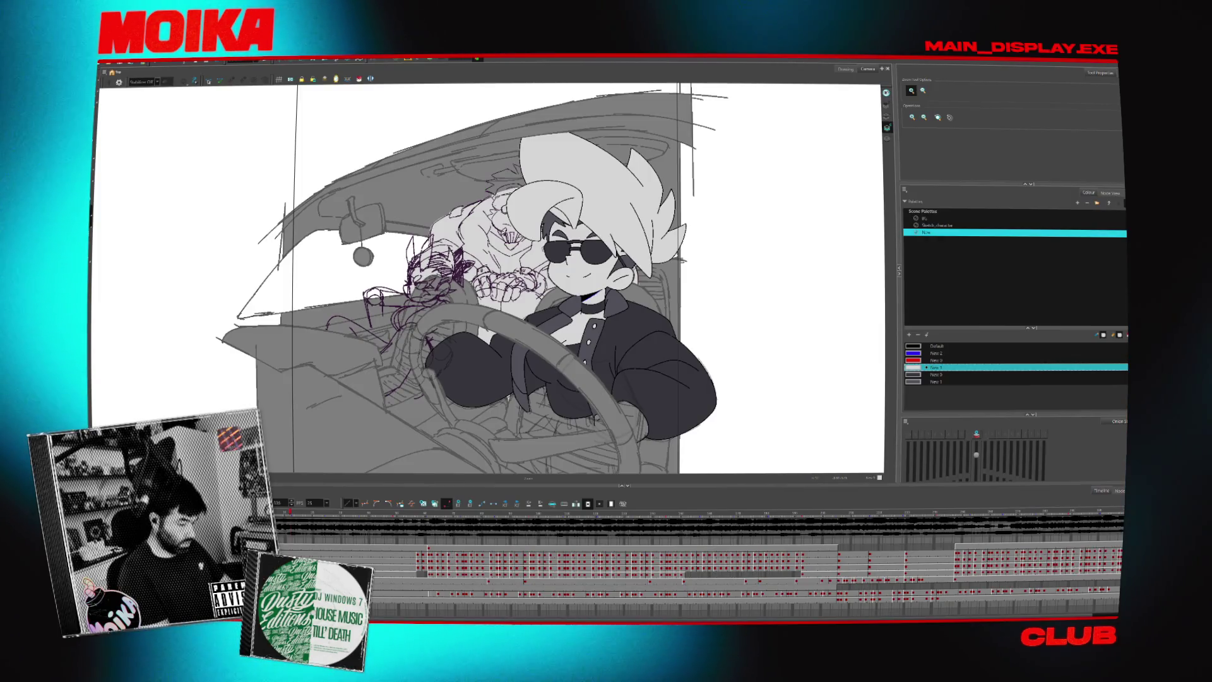
With onion skin on, scale the goggled figure sketch up slightly and nudge it right.
key("alt+s")
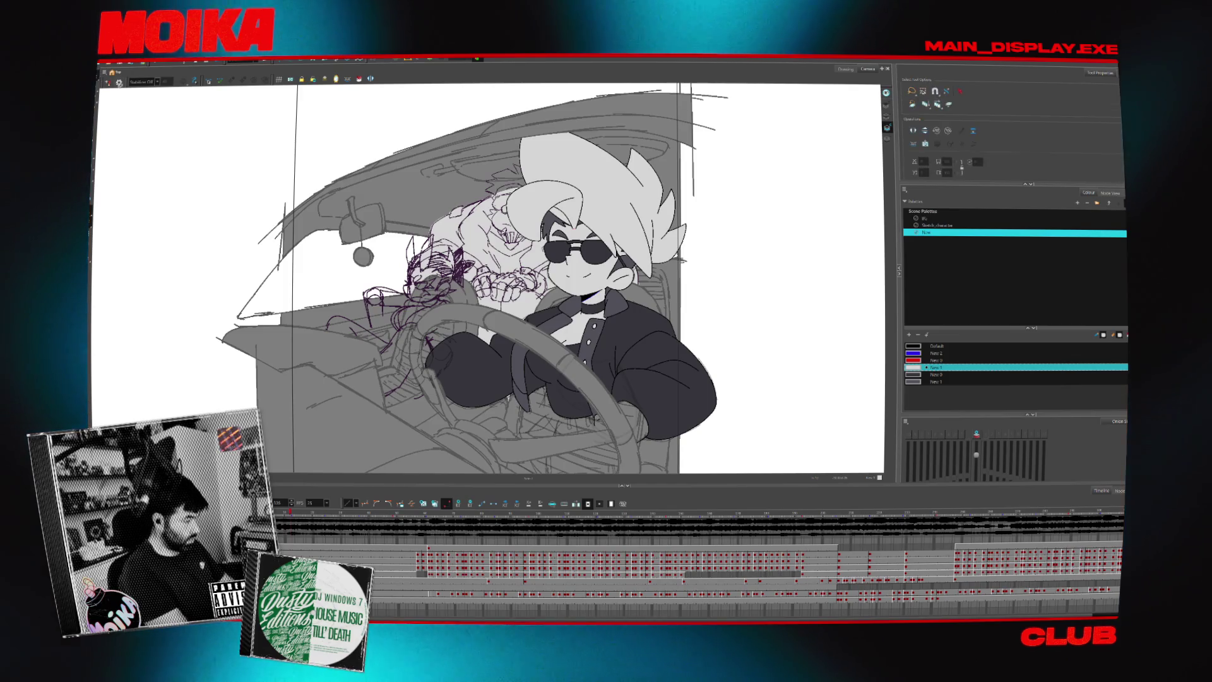
key("period")
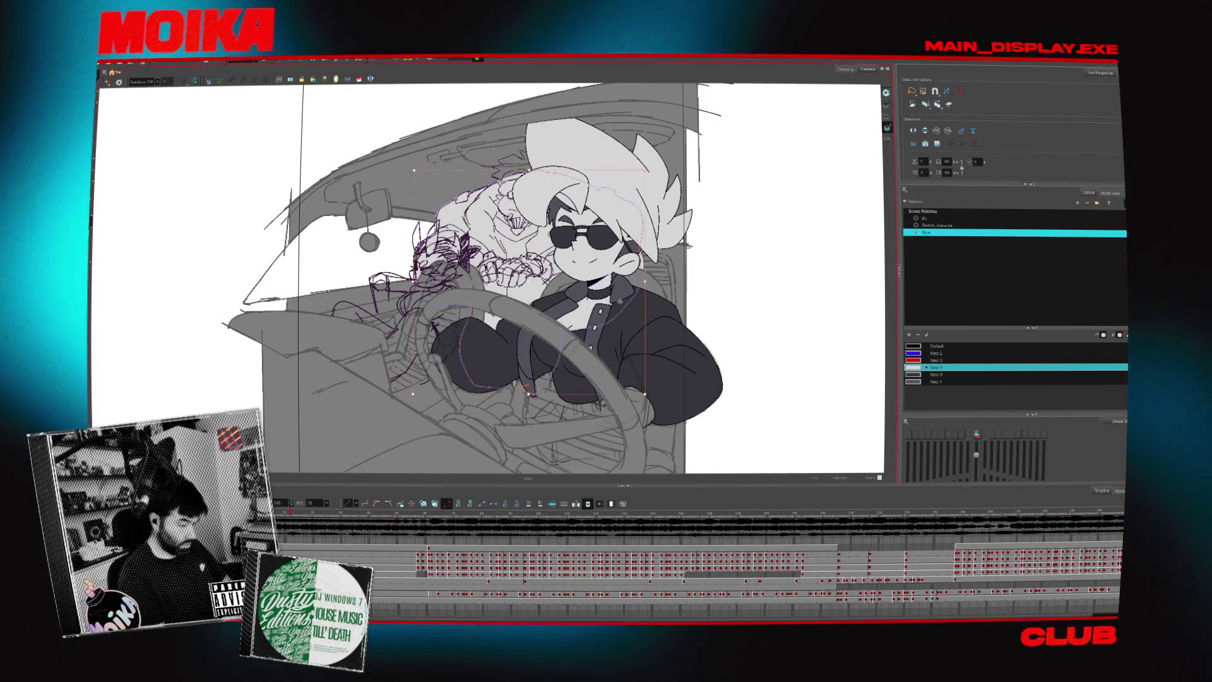
left_click(876, 132)
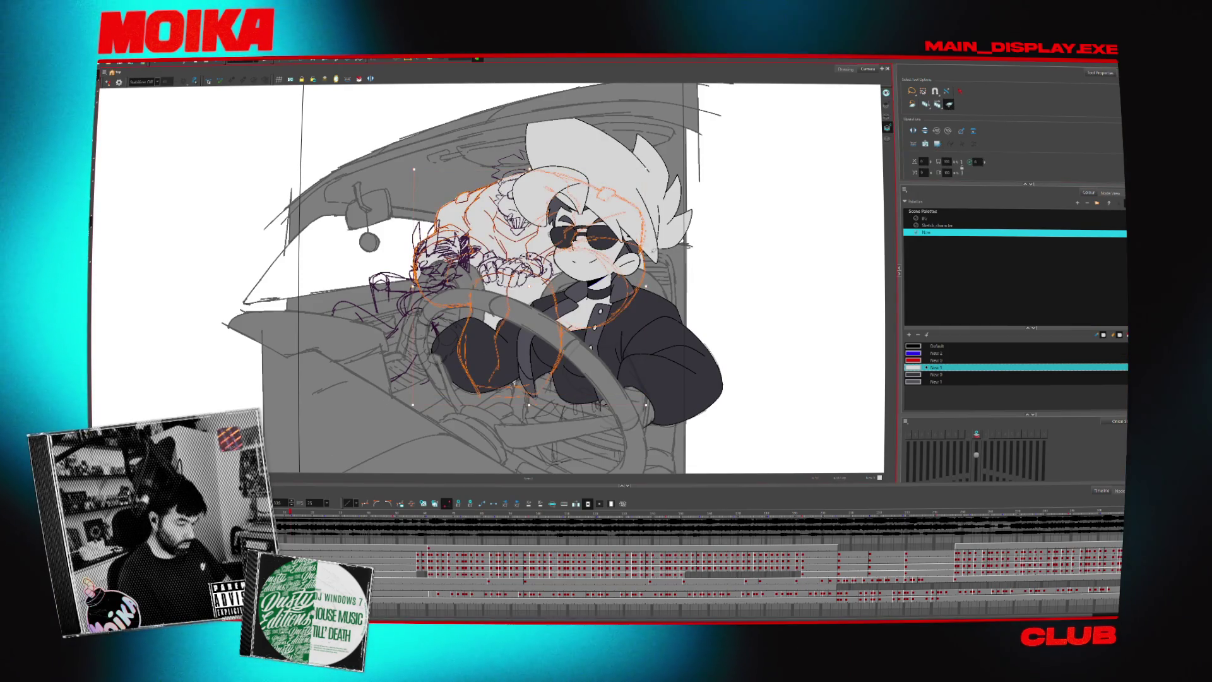
key("ctrl+a")
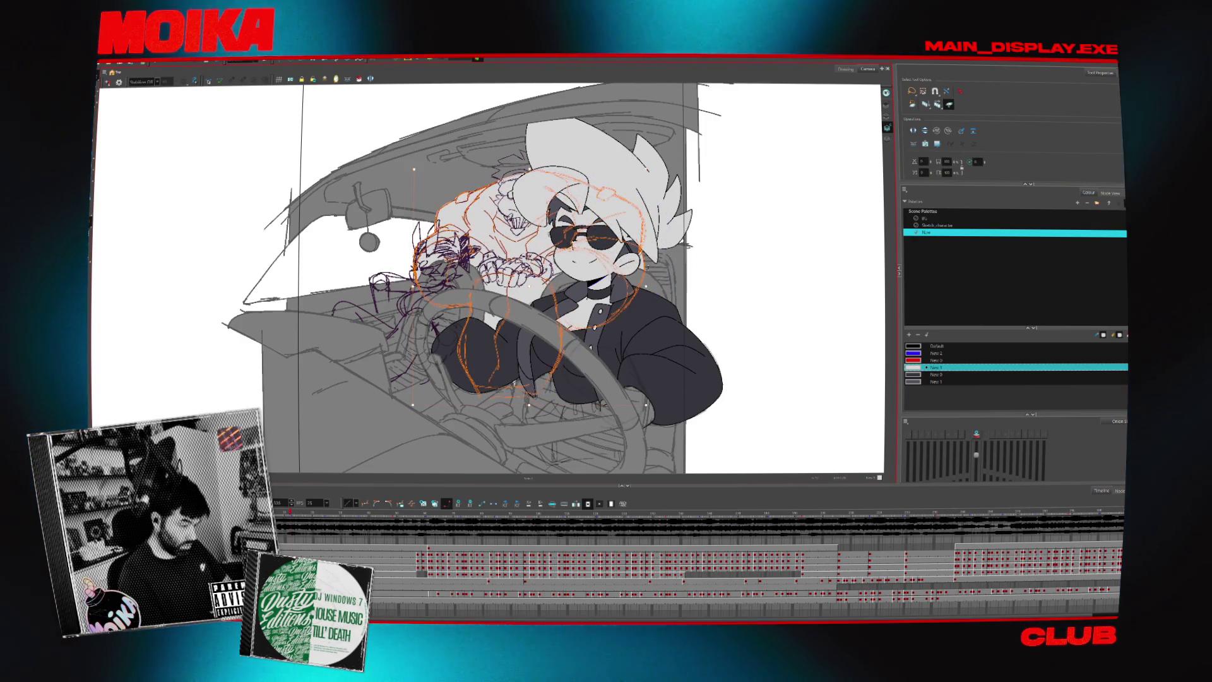
left_click_drag(646, 404, 653, 414)
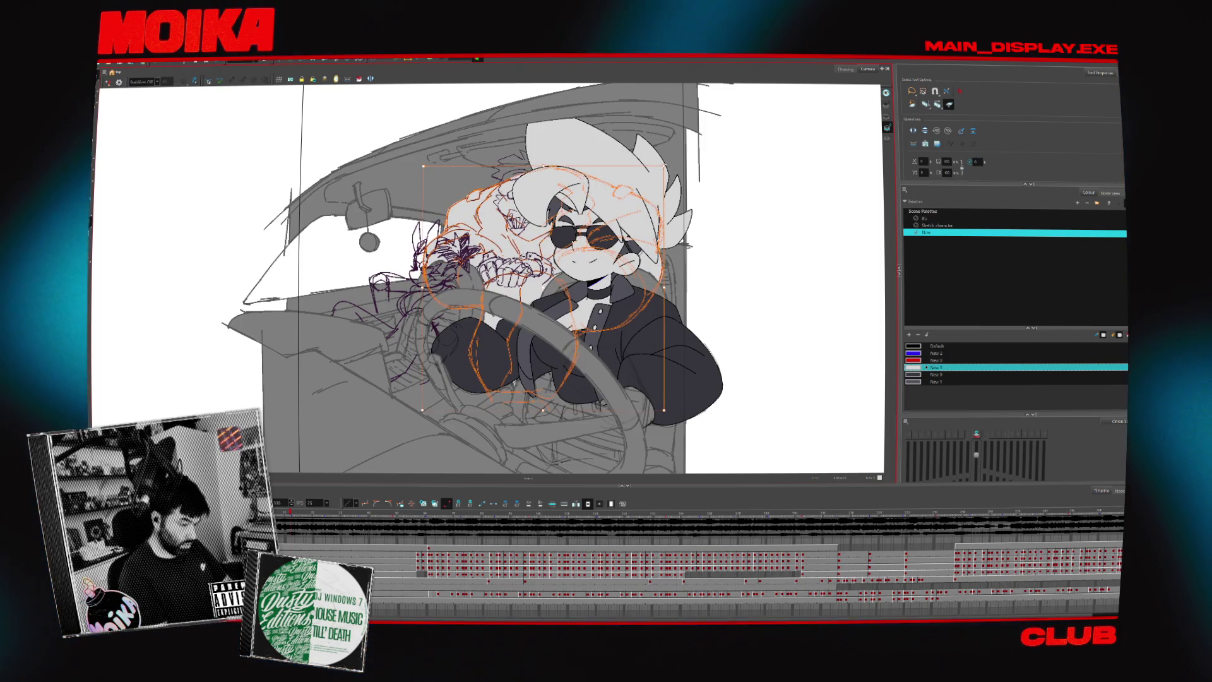
left_click_drag(664, 166, 668, 161)
key("Right")
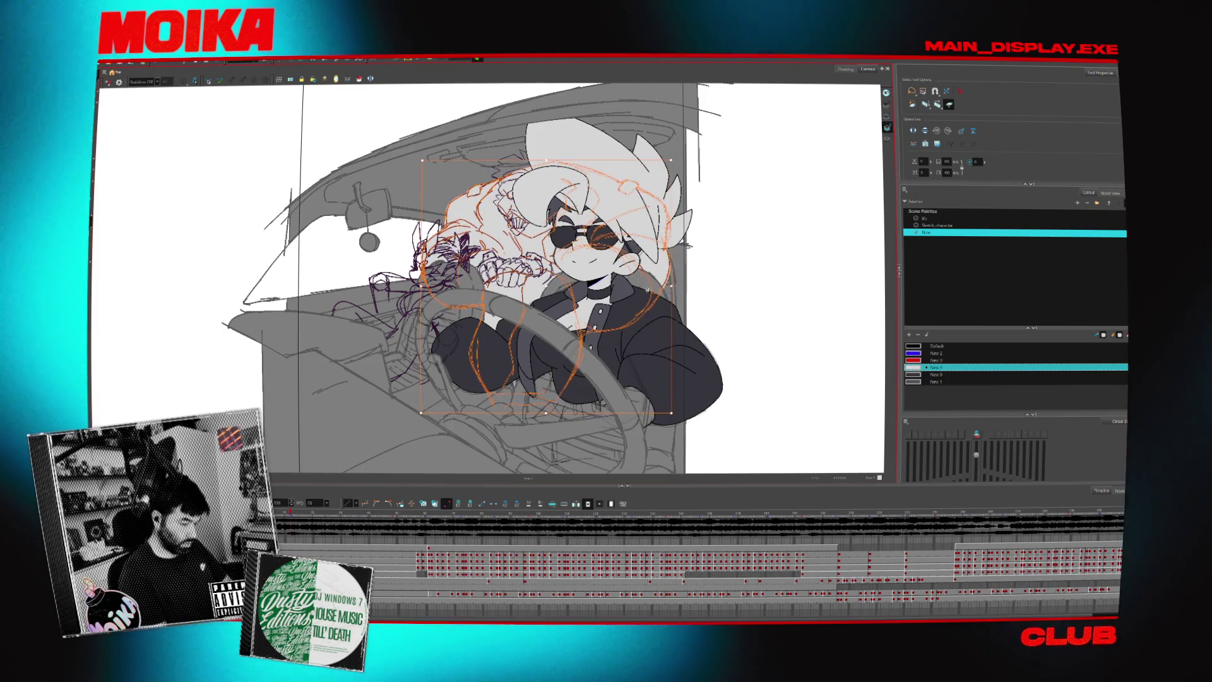
key("Escape")
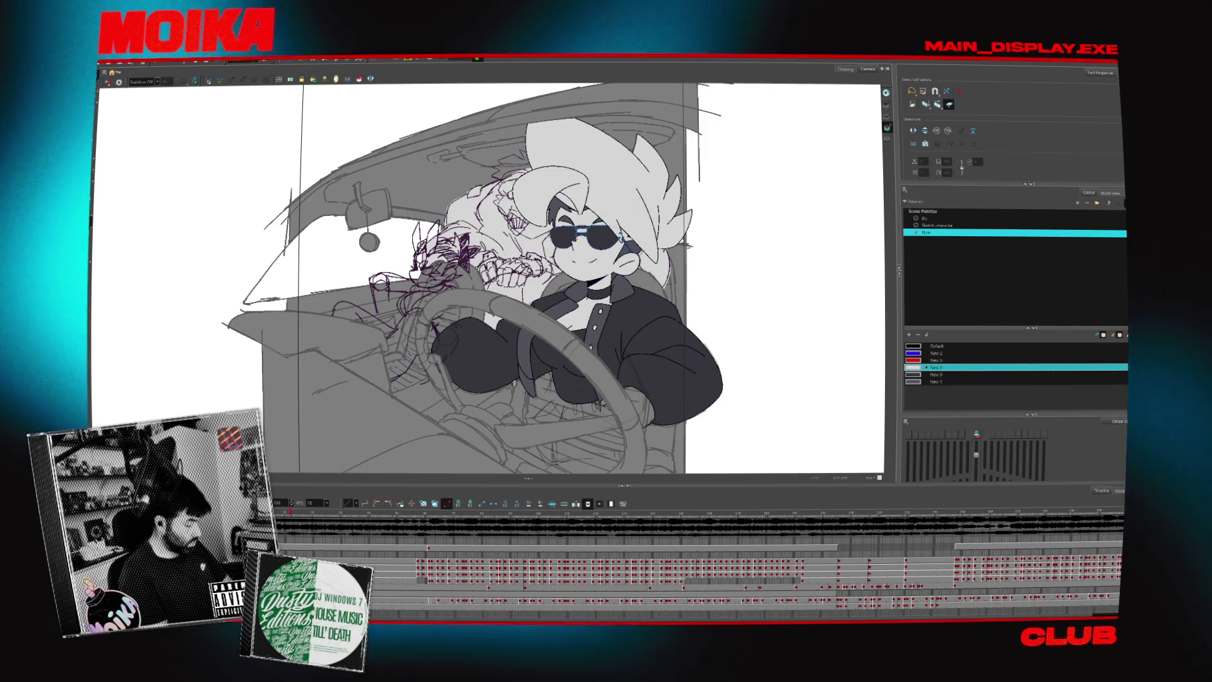
Undo a trial dark hair fill and rotation, leaving the driver drawing nudged slightly up.
left_click(600, 199)
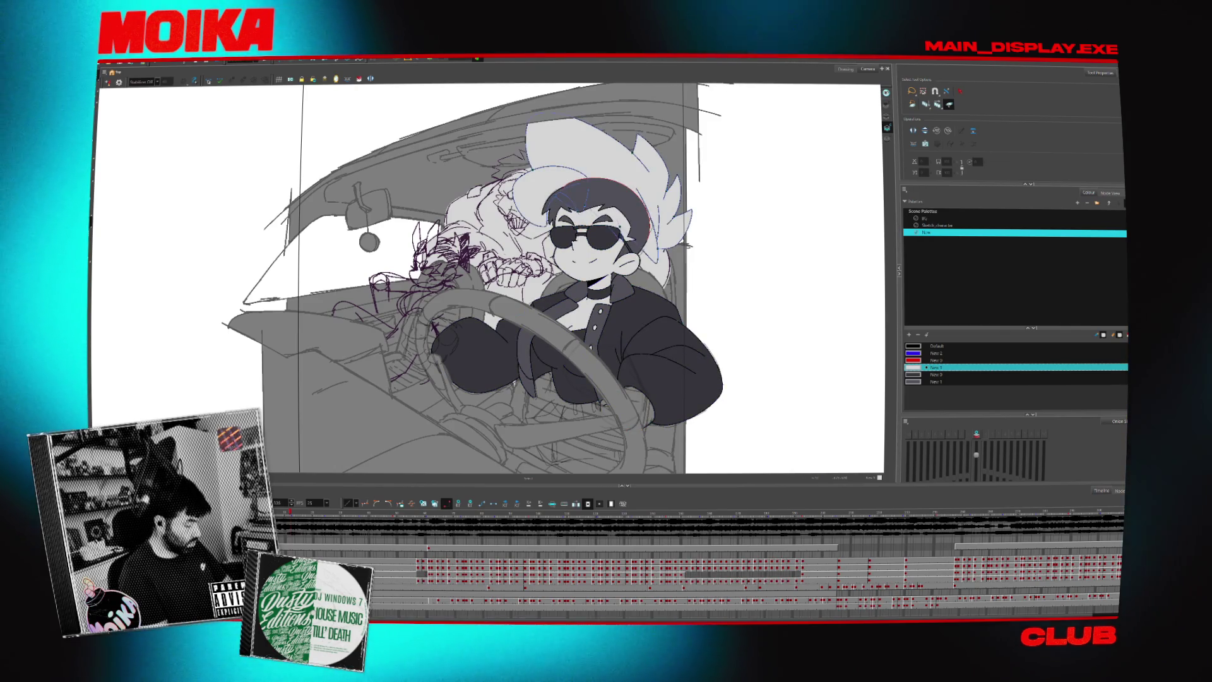
key("ctrl+z")
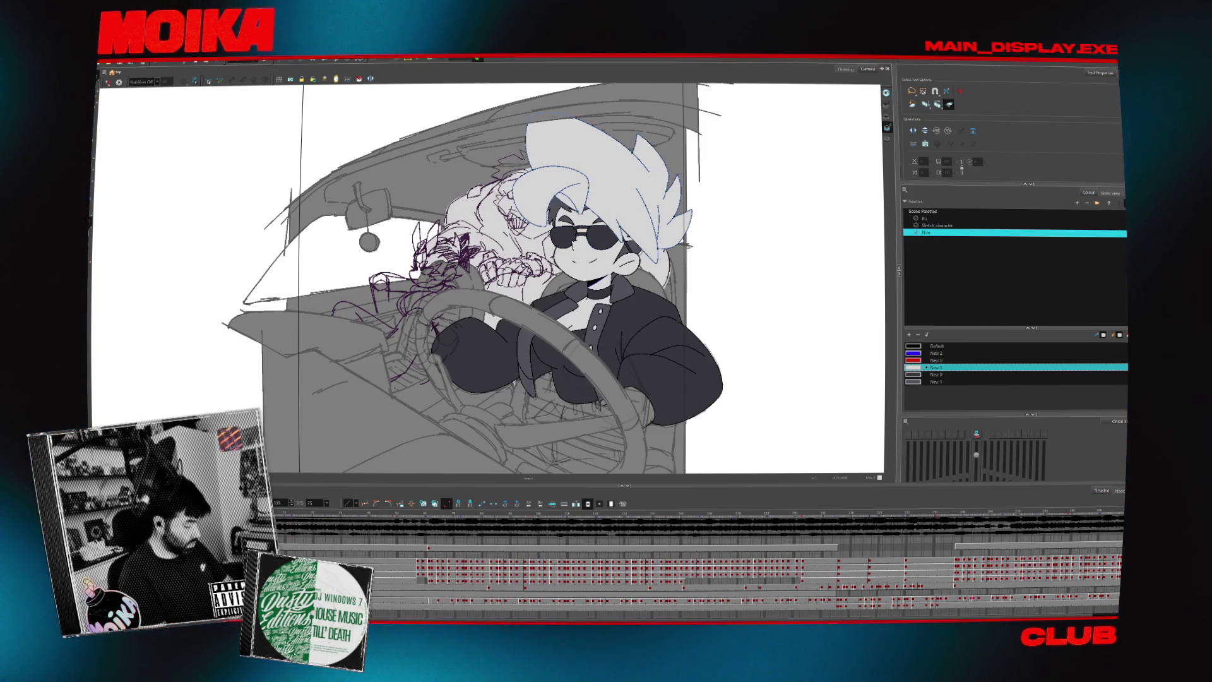
key("shift+t")
left_click_drag(631, 324, 651, 323)
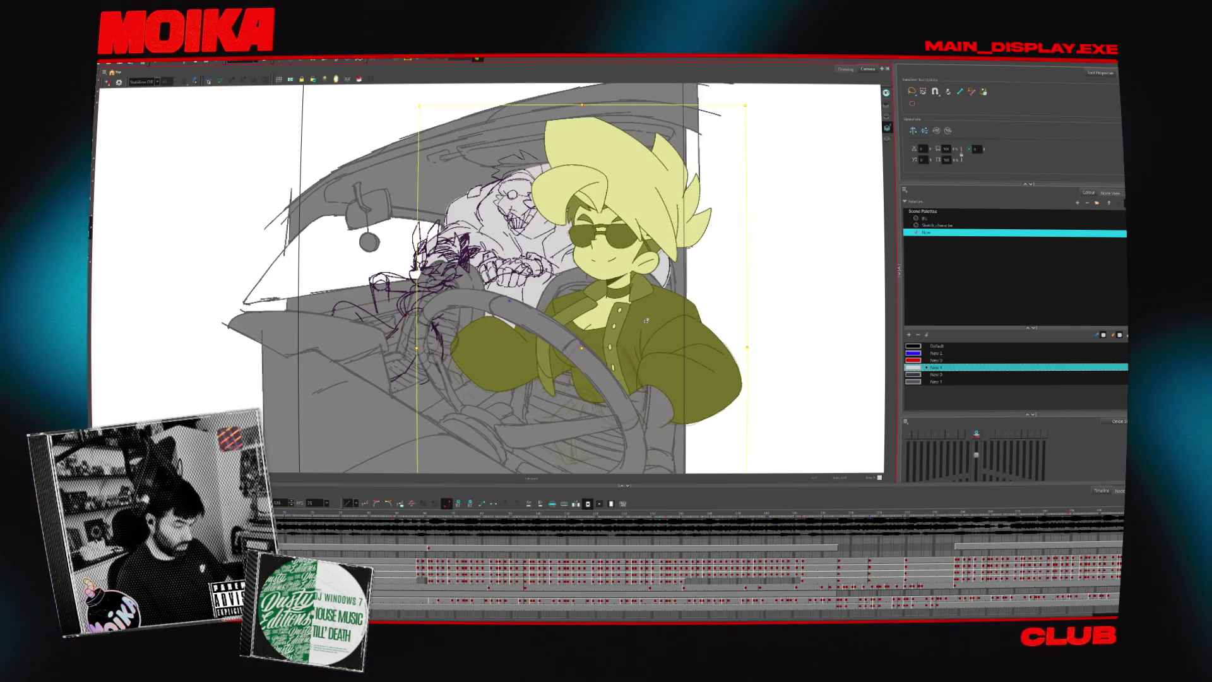
left_click_drag(650, 322, 661, 251)
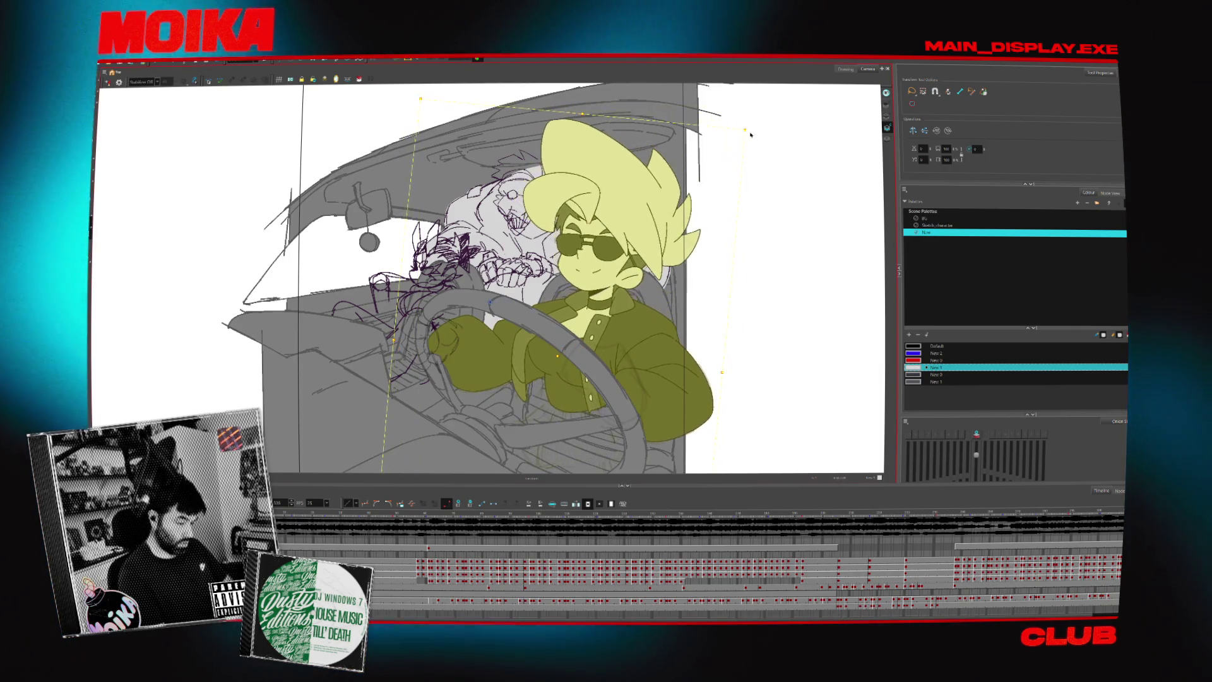
key("ctrl+z")
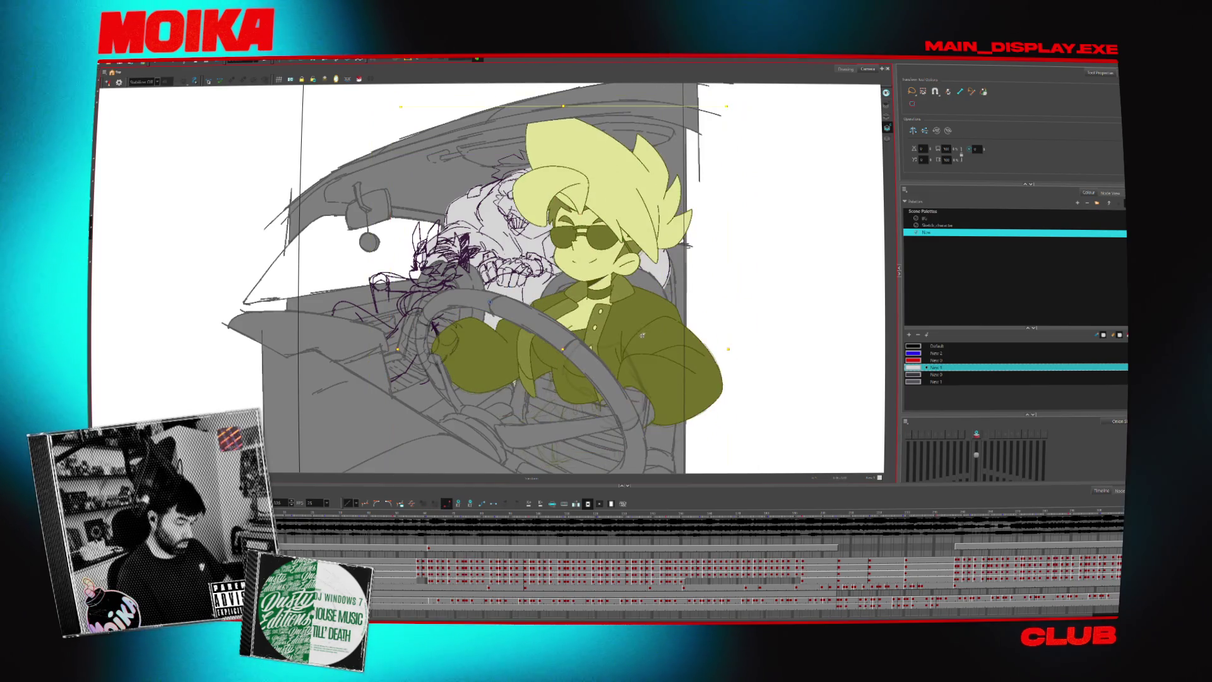
left_click_drag(647, 328, 648, 327)
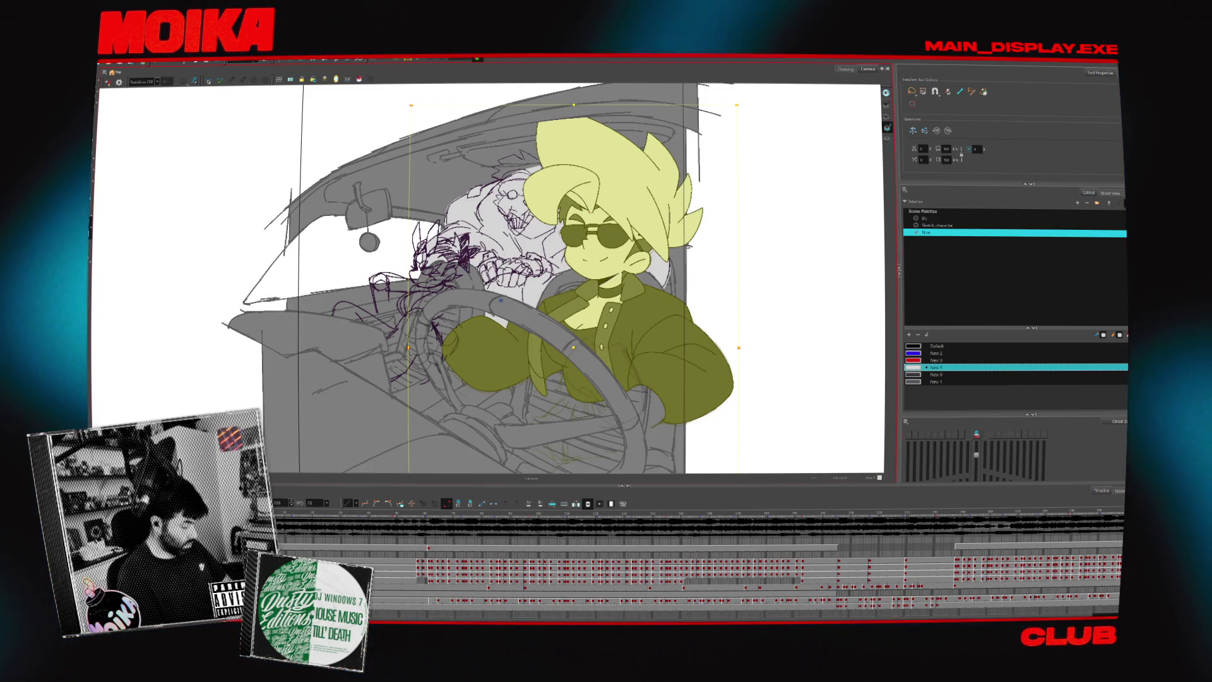
Move the whole driver about 40 px right and scrub the timeline to compare poses.
key("b")
left_click(580, 310)
left_click_drag(580, 310, 606, 310)
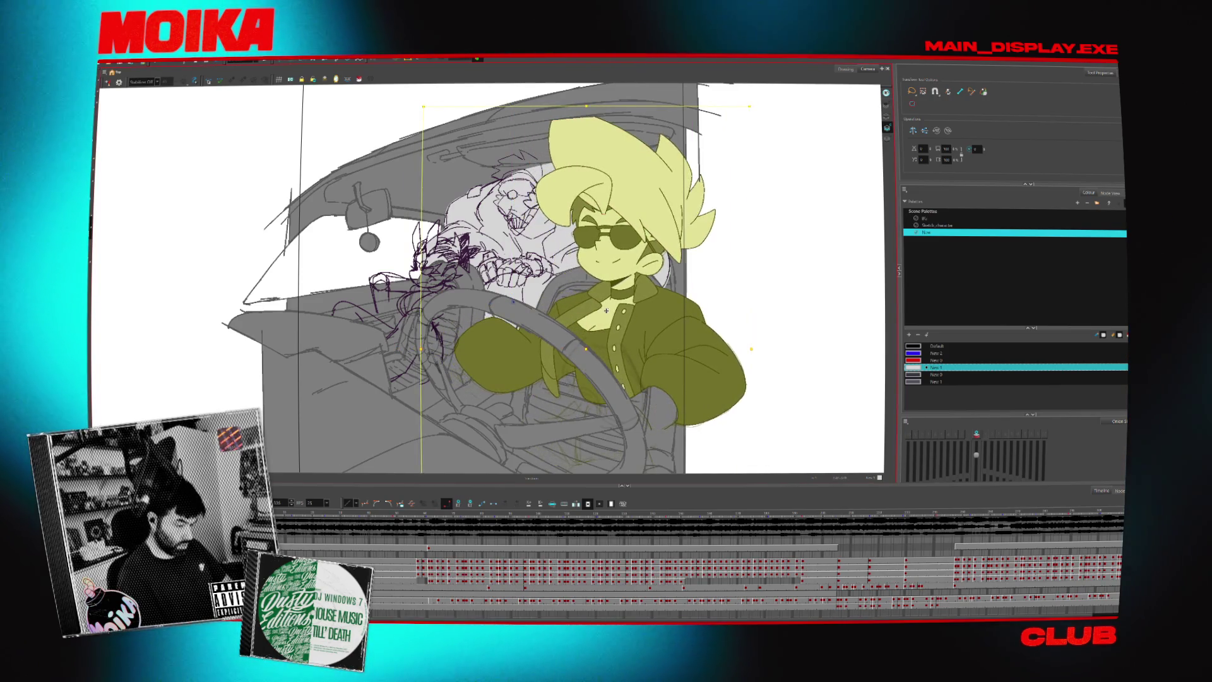
key("period")
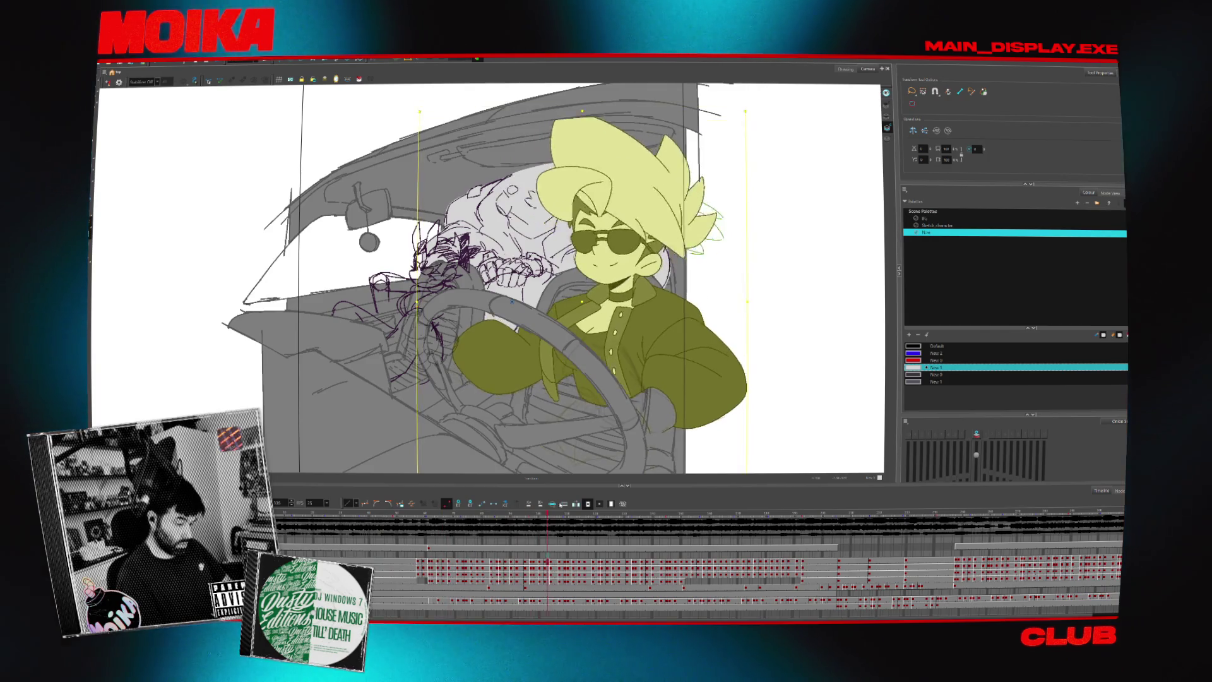
left_click(858, 510)
left_click_drag(859, 510, 286, 522)
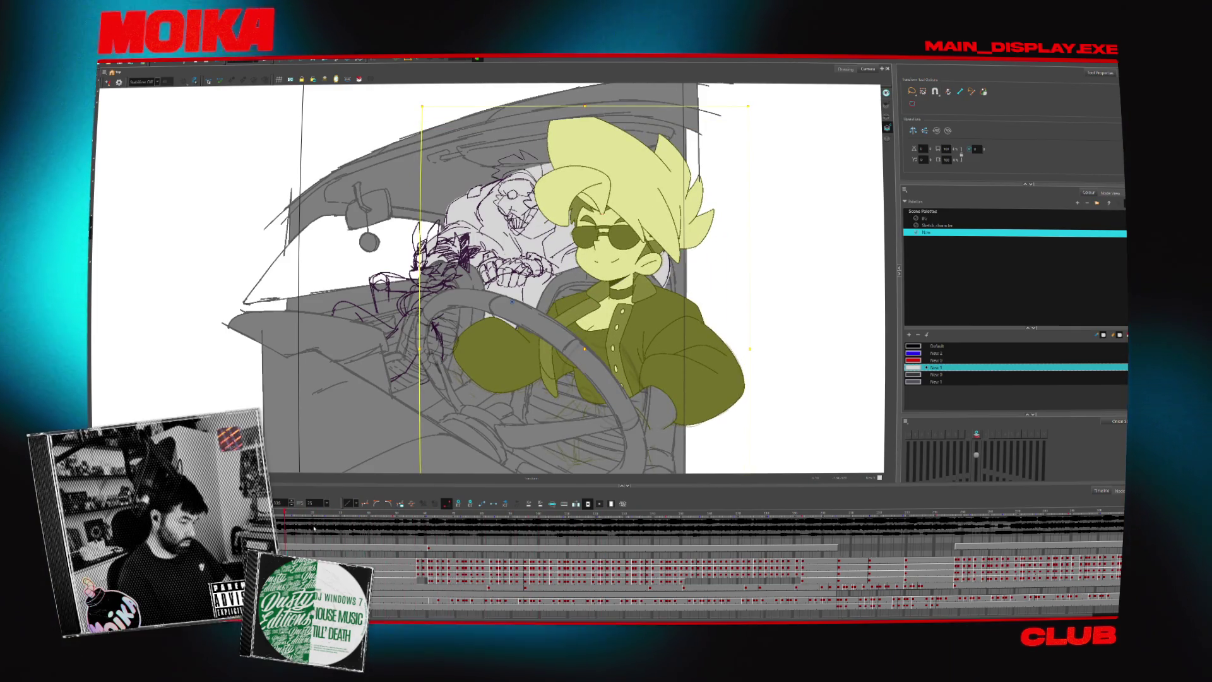
key("alt+b")
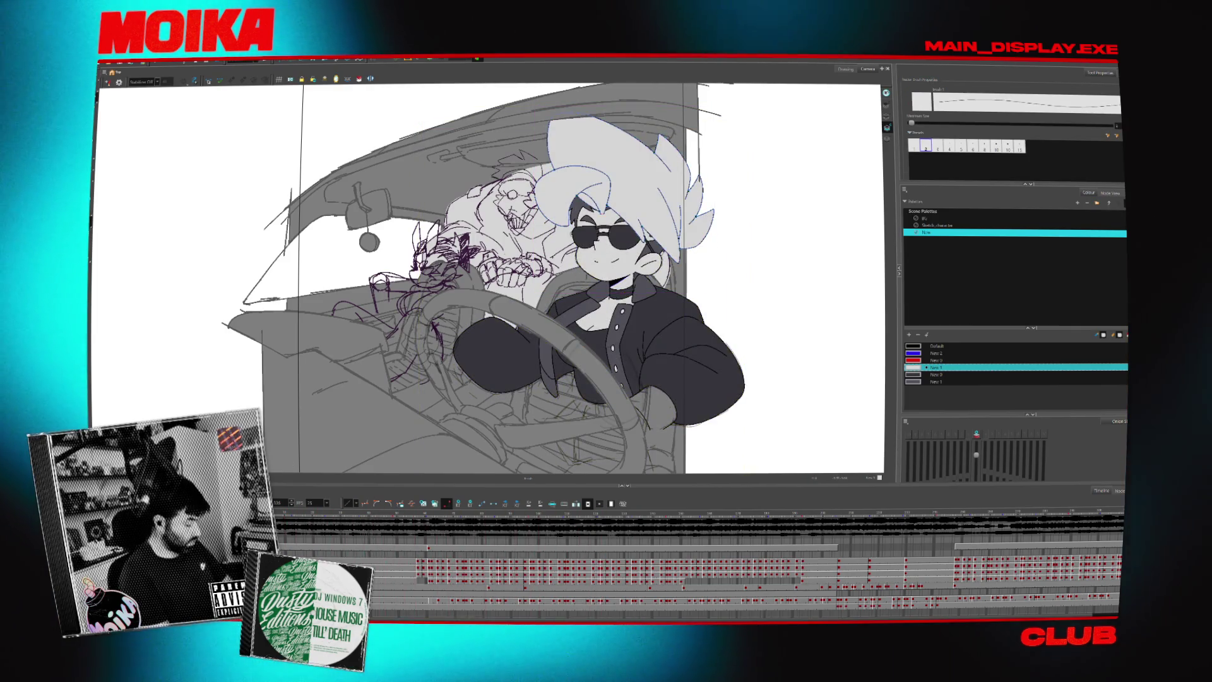
Select the hand and goggled face strokes, deselect, and zoom in on the heads.
left_click(514, 268)
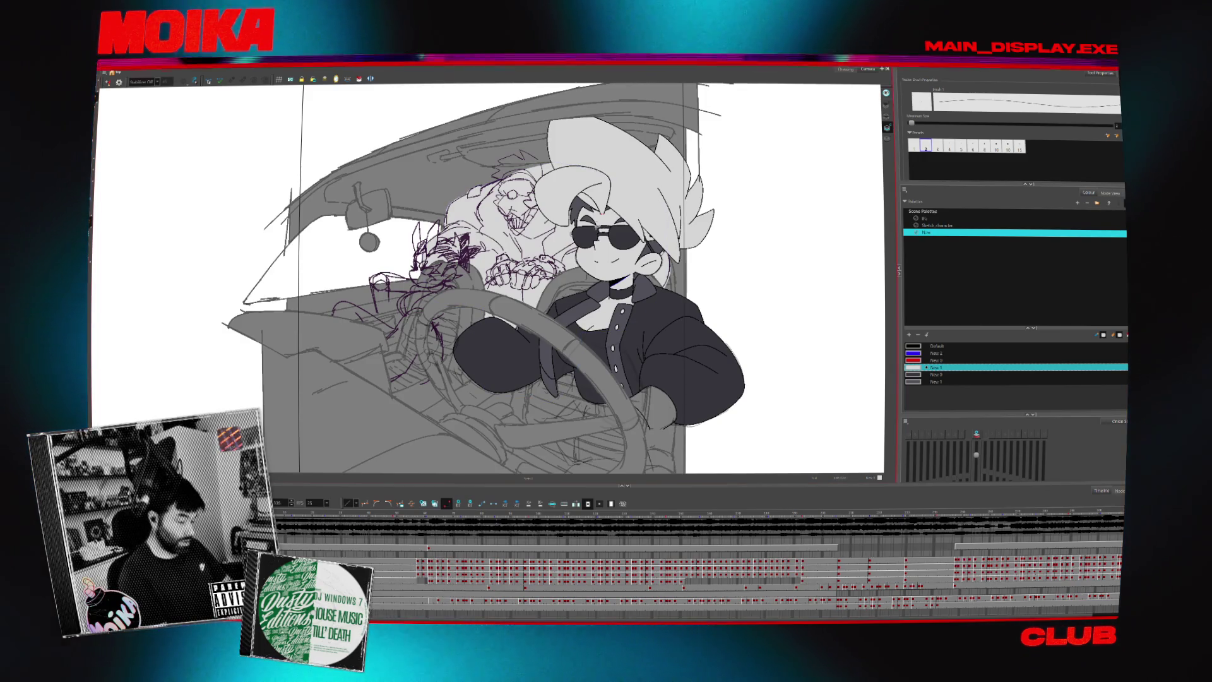
left_click(524, 195)
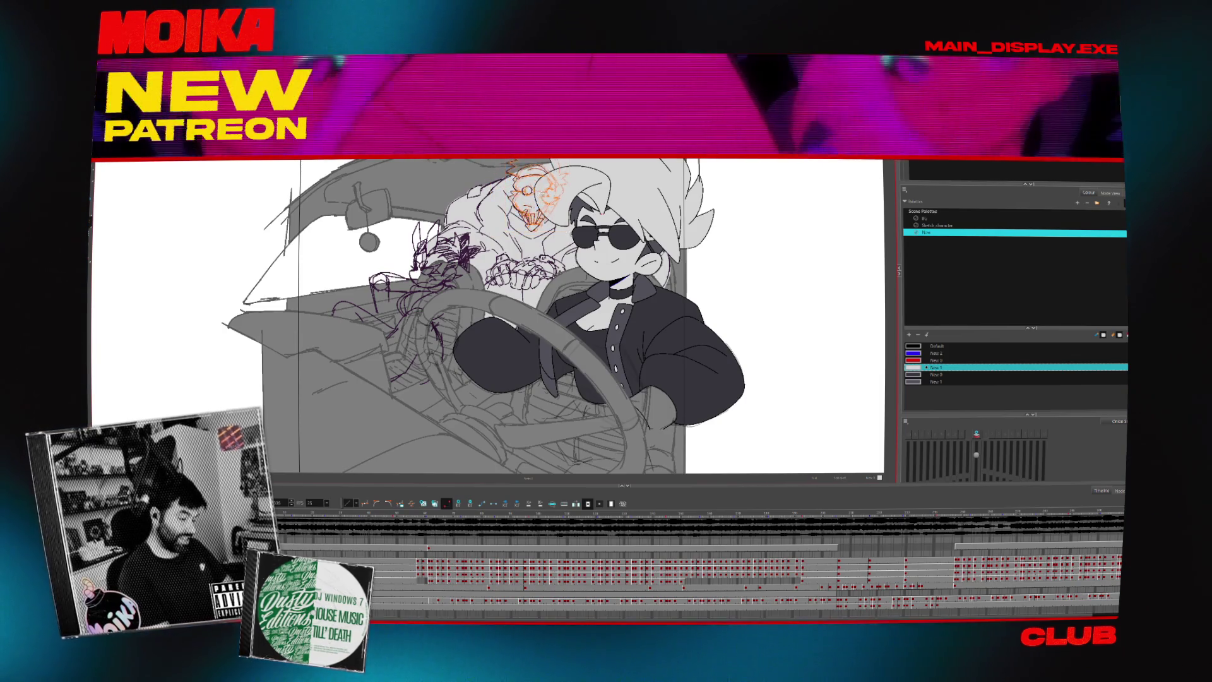
key("Escape")
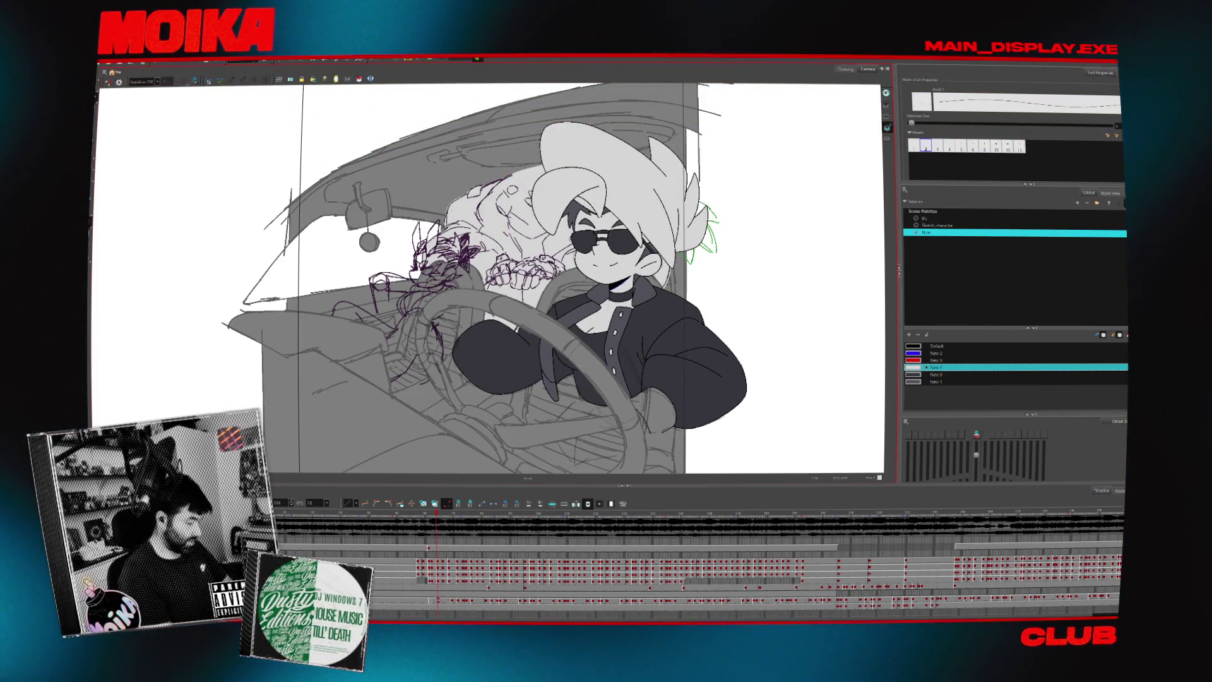
key("alt+z")
left_click(524, 188)
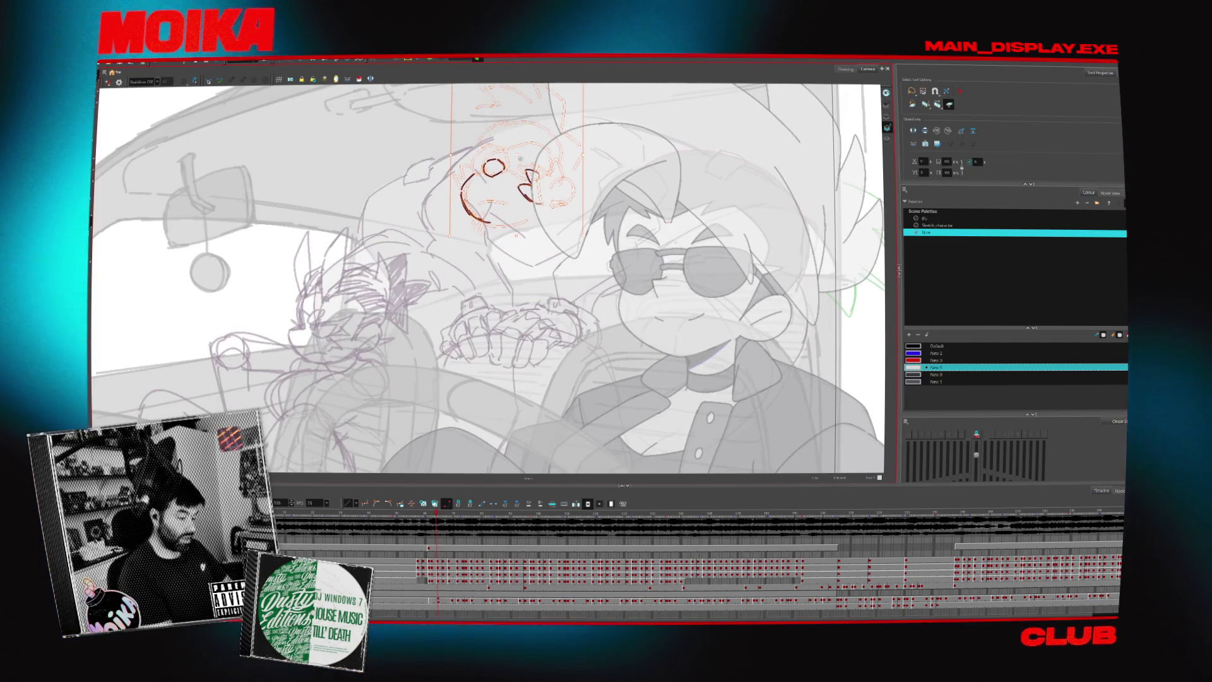
left_click(578, 148)
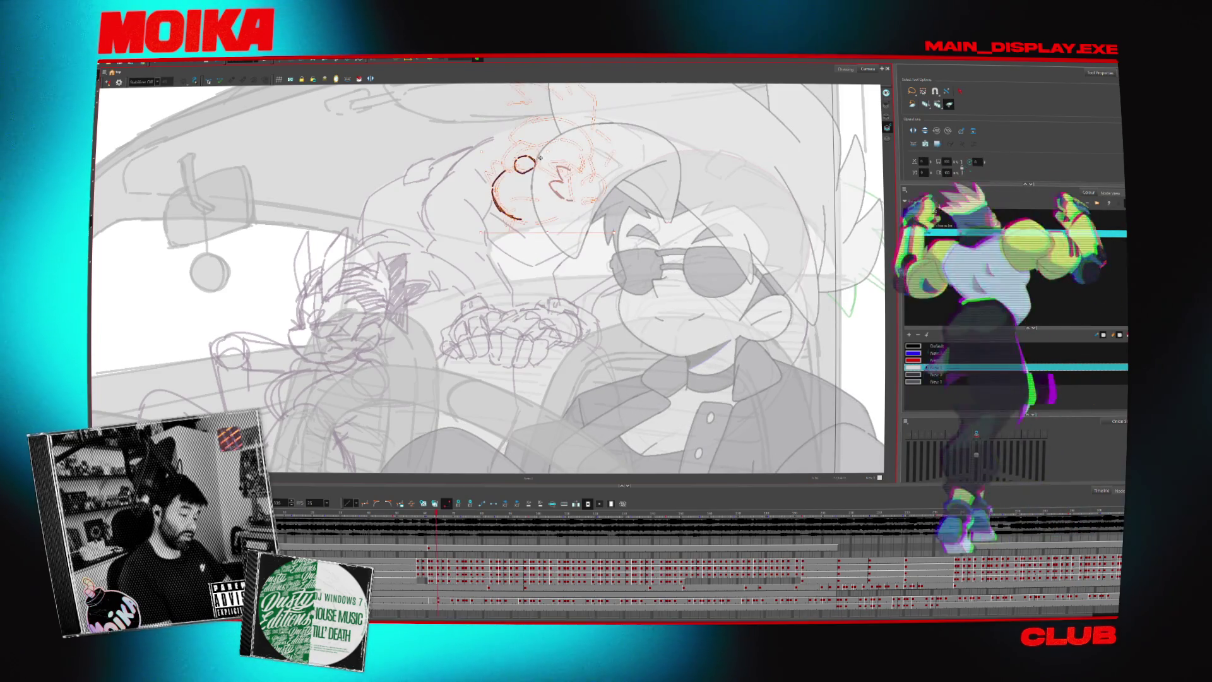
left_click(537, 161)
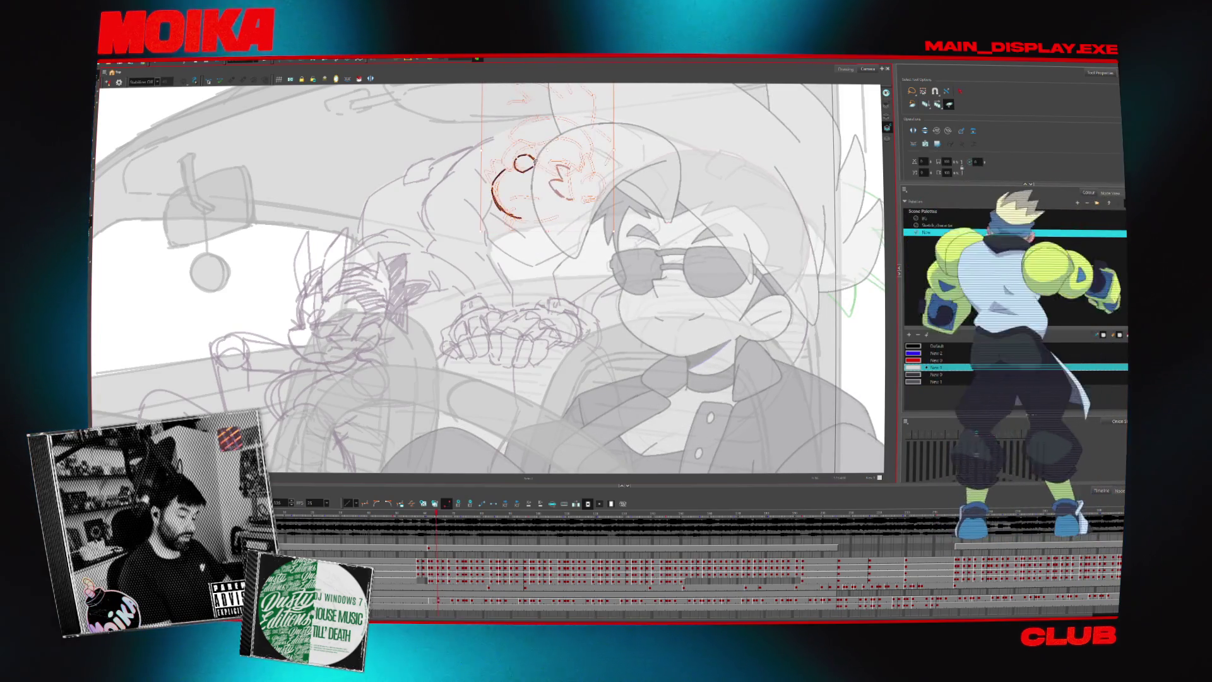
left_click(618, 150)
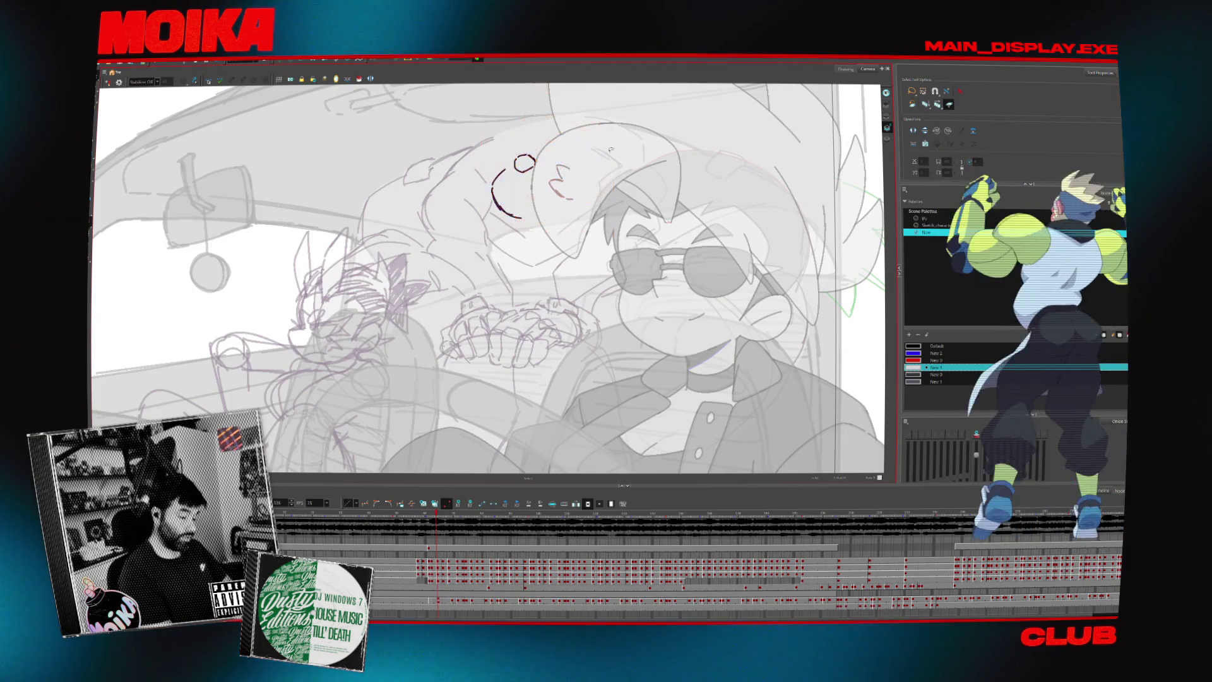
left_click(624, 165)
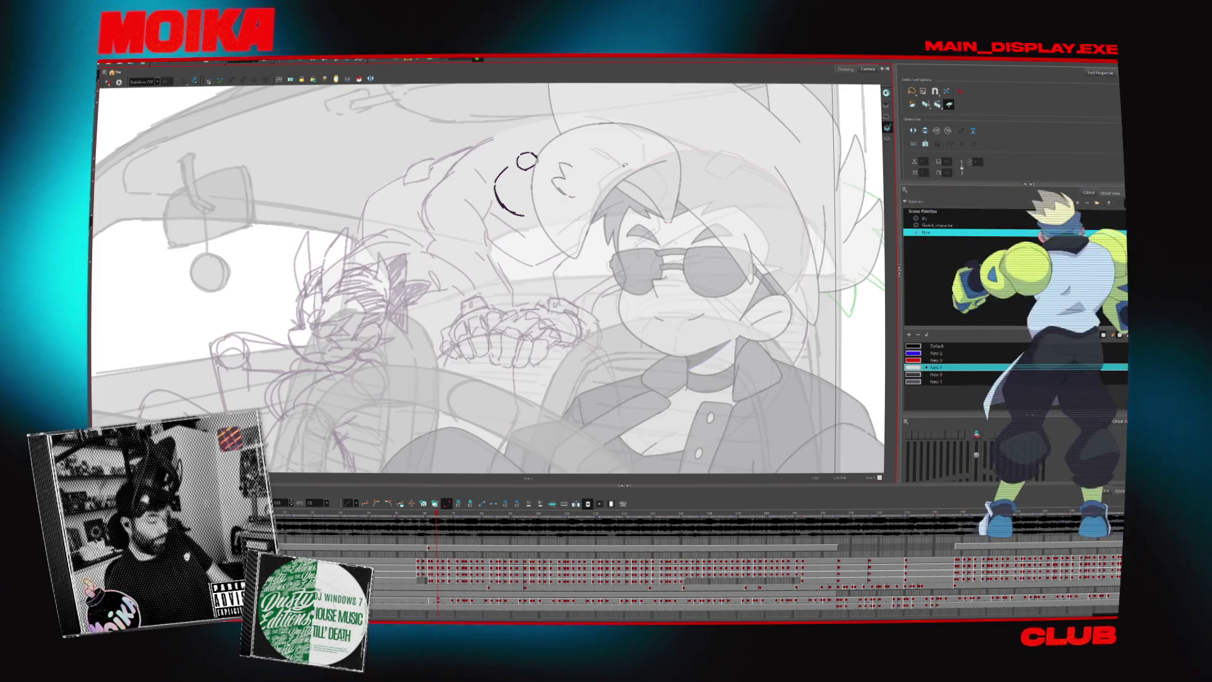
scroll(558, 173, "up", 2)
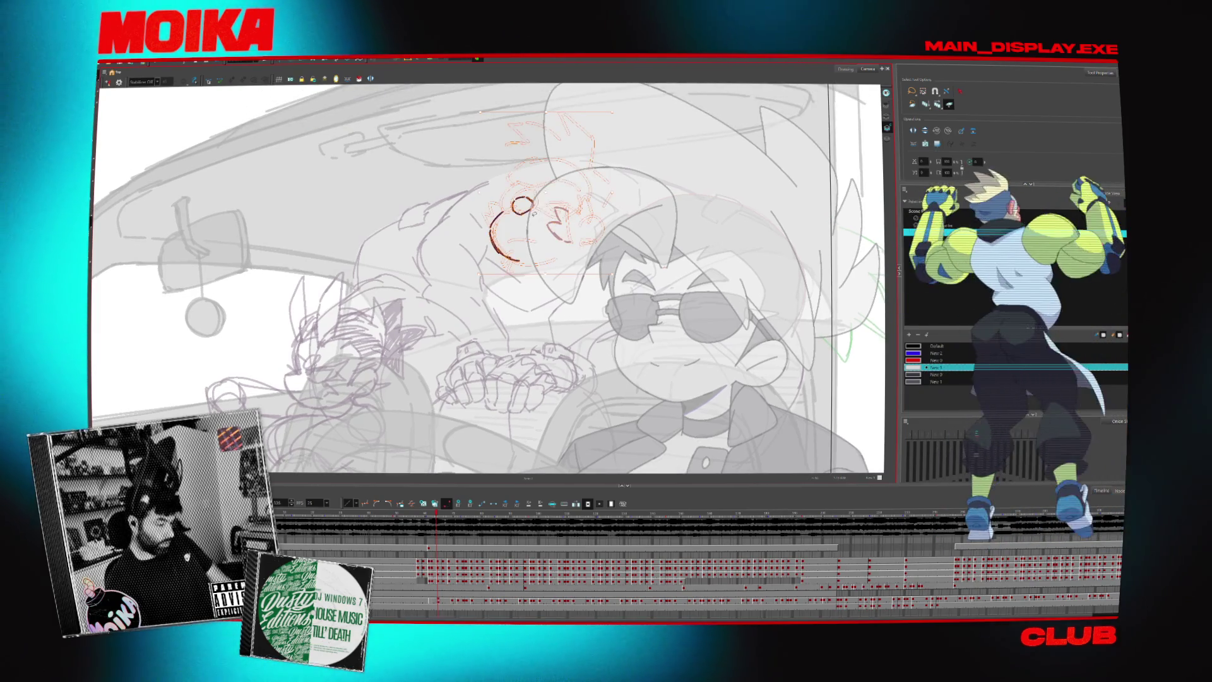
scroll(652, 199, "down", 2)
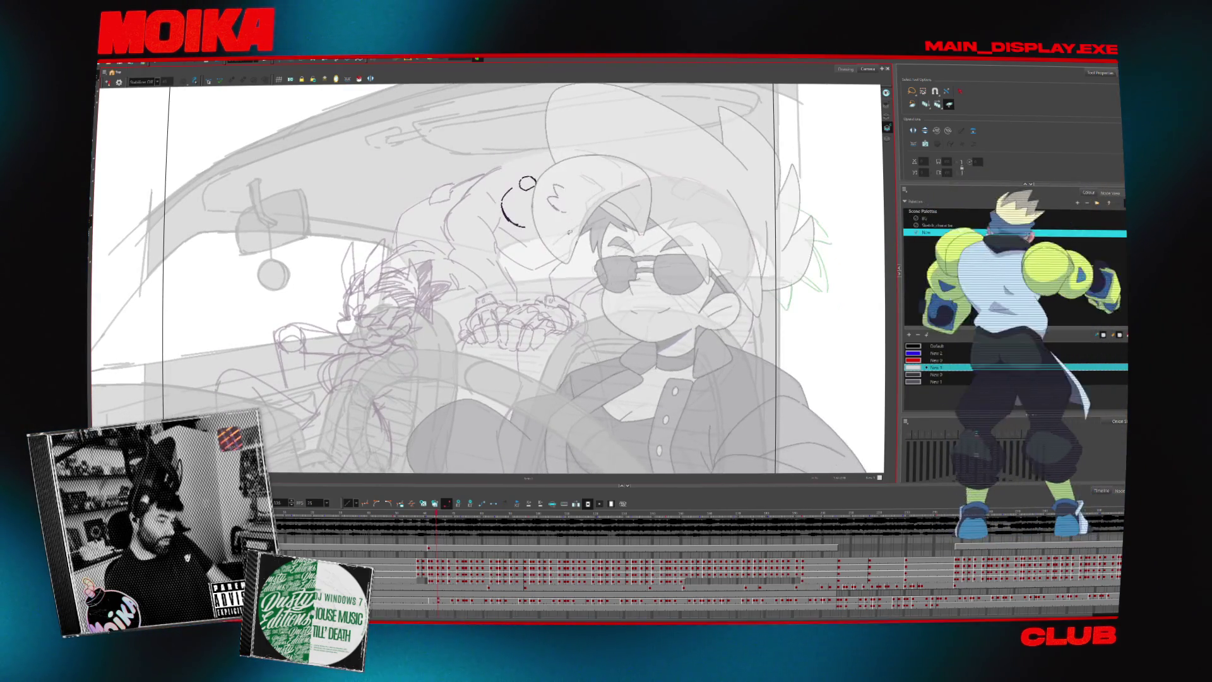
scroll(562, 217, "up", 3)
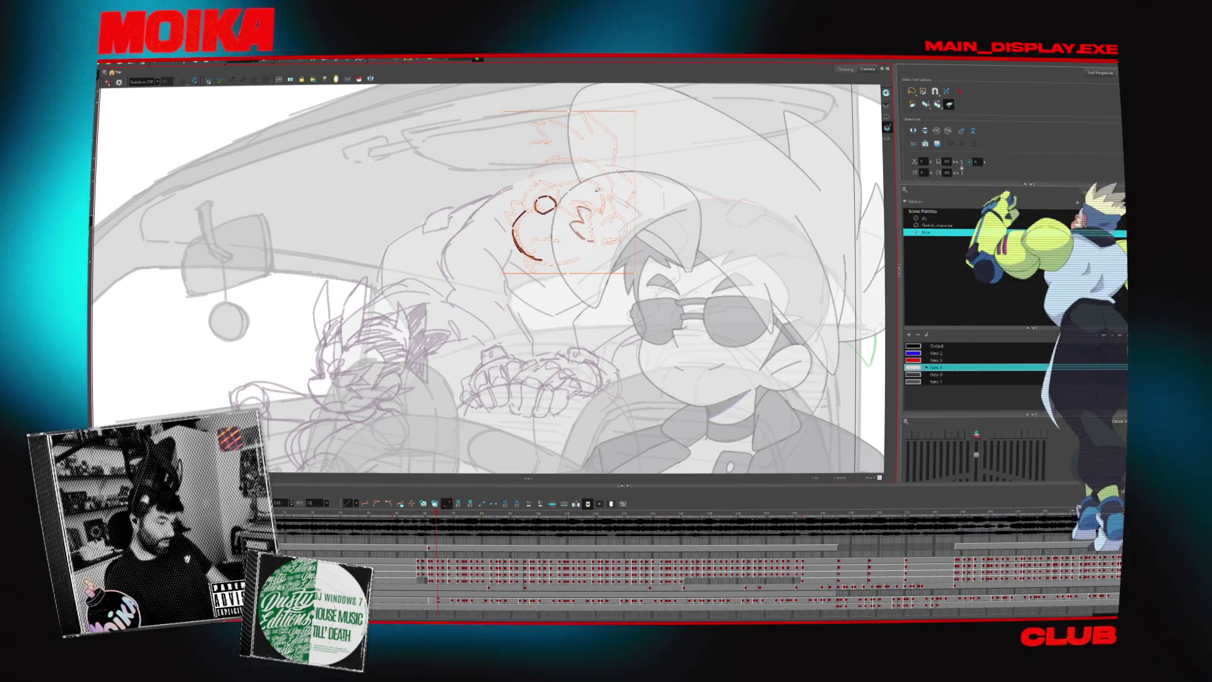
key("Escape")
scroll(636, 209, "down", 2)
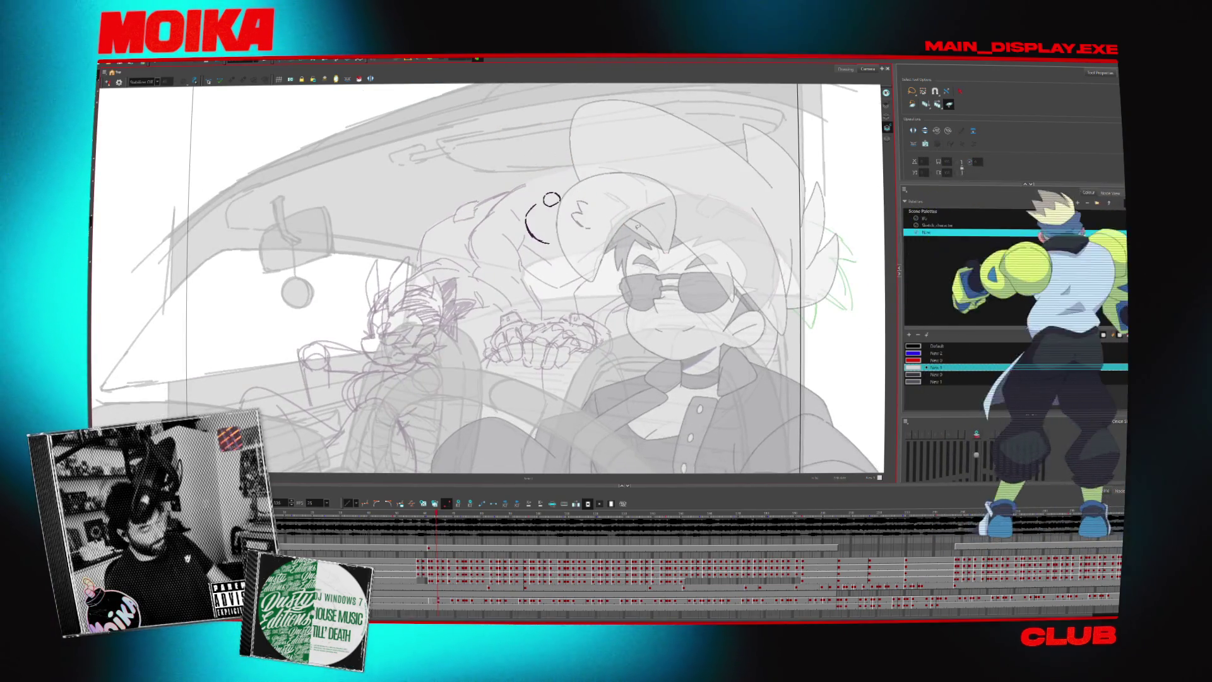
left_click_drag(636, 210, 609, 286)
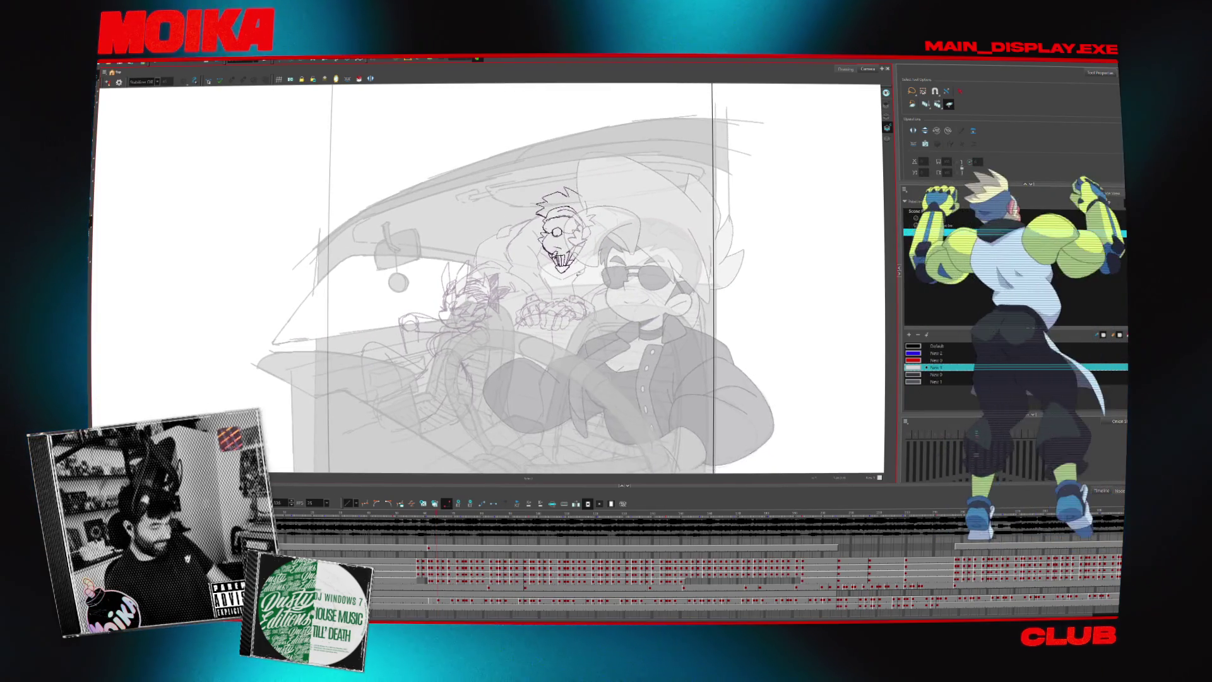
key("Escape")
scroll(609, 286, "up", 1)
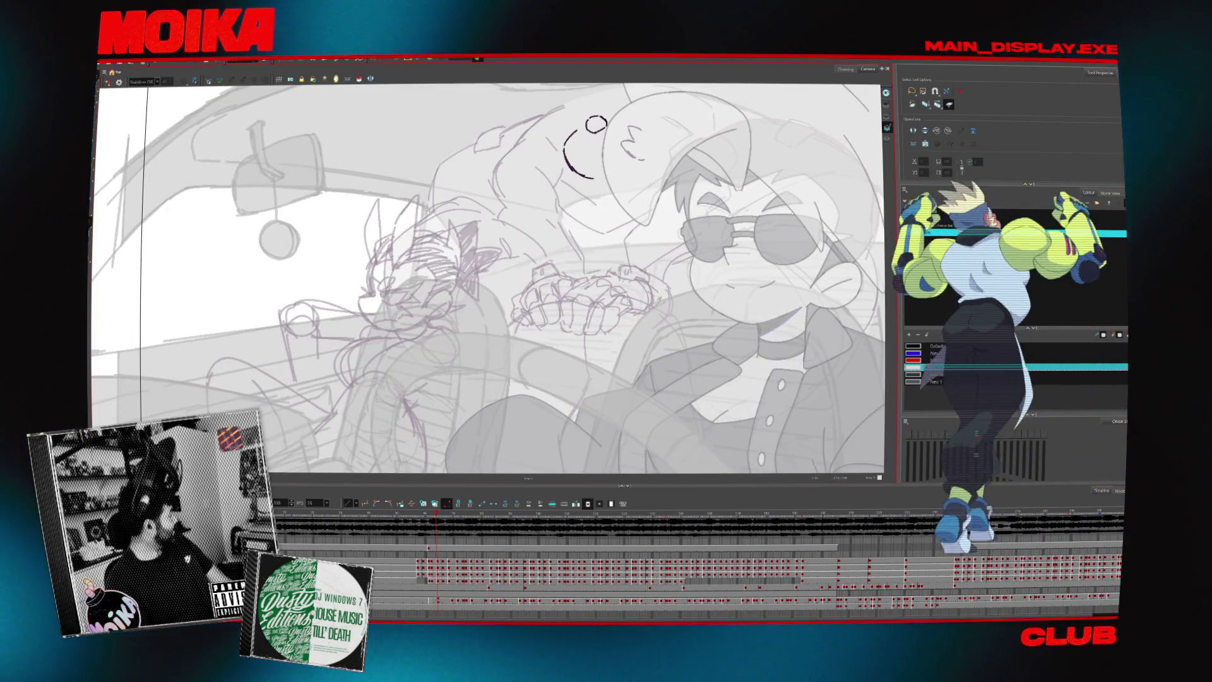
key("Return")
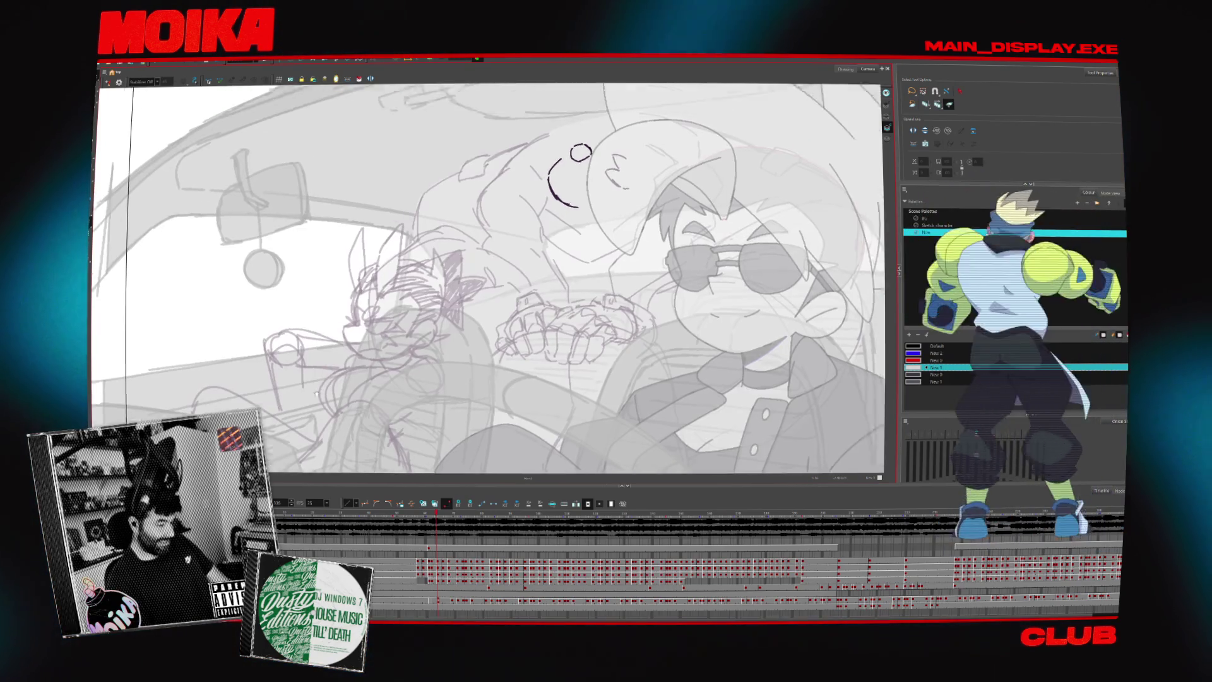